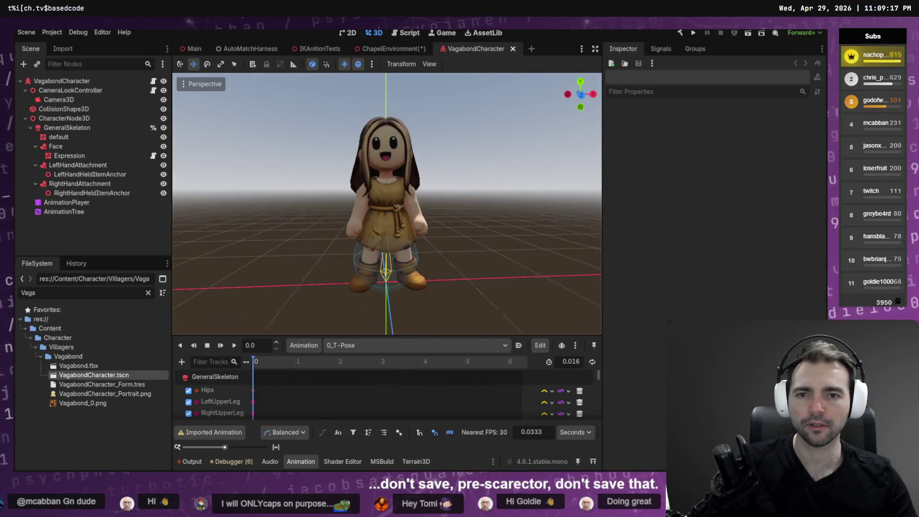
Switch to a front orthographic view and make the preview sky and ground colours white.
scroll(421, 251, "up", 2)
left_click(580, 94)
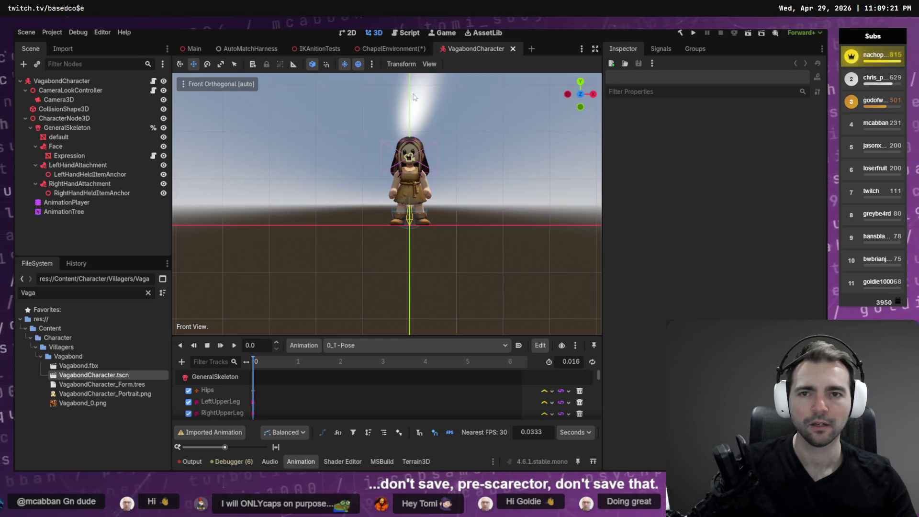
left_click(373, 63)
left_click(439, 111)
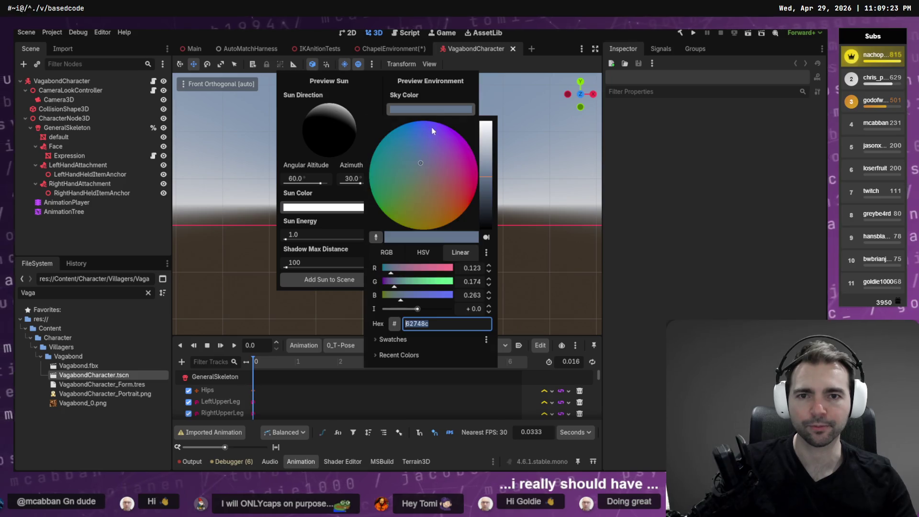
left_click_drag(483, 131, 483, 120)
left_click(455, 104)
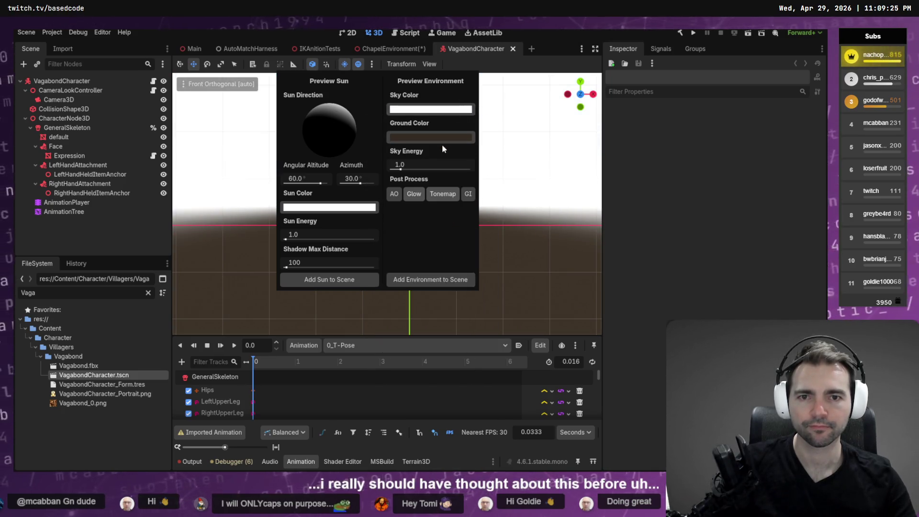
left_click(431, 138)
left_click_drag(486, 239, 486, 149)
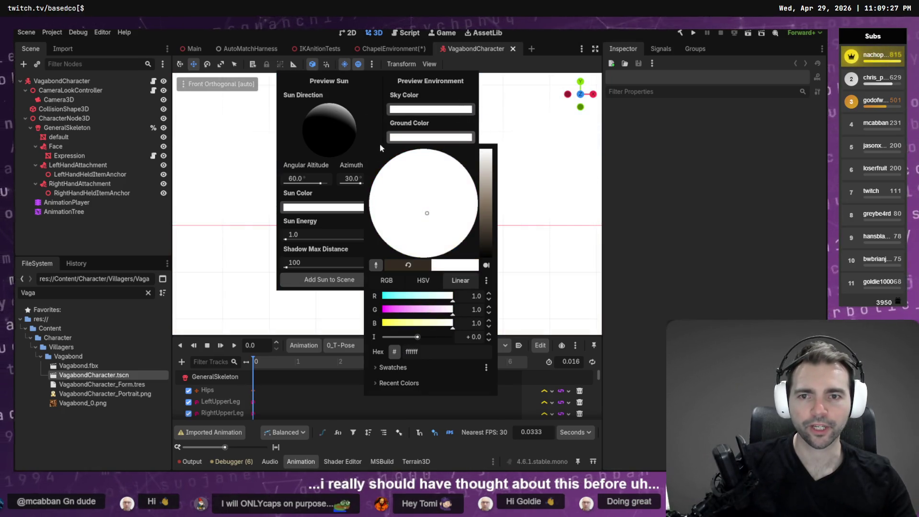
left_click(393, 142)
Adjust the preview environment's sky energy, settling at 0.3.
left_click(415, 166)
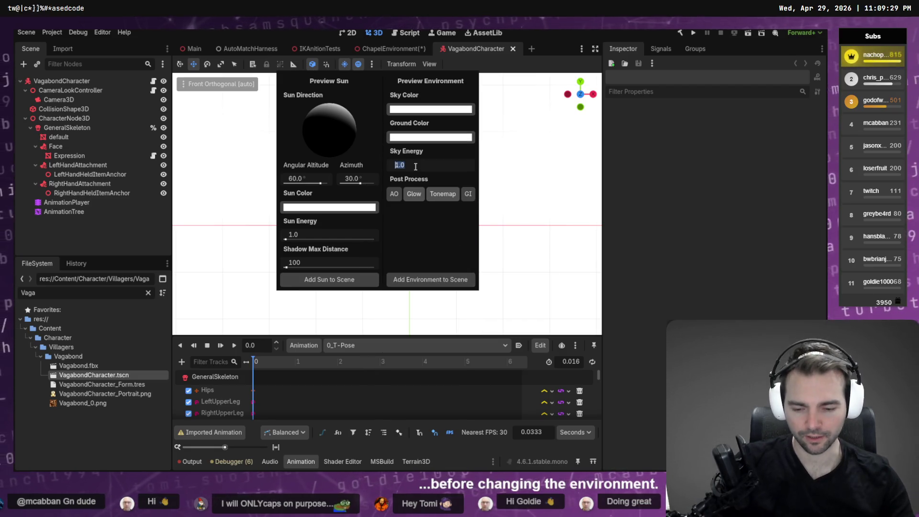
type("0.2")
key("Return")
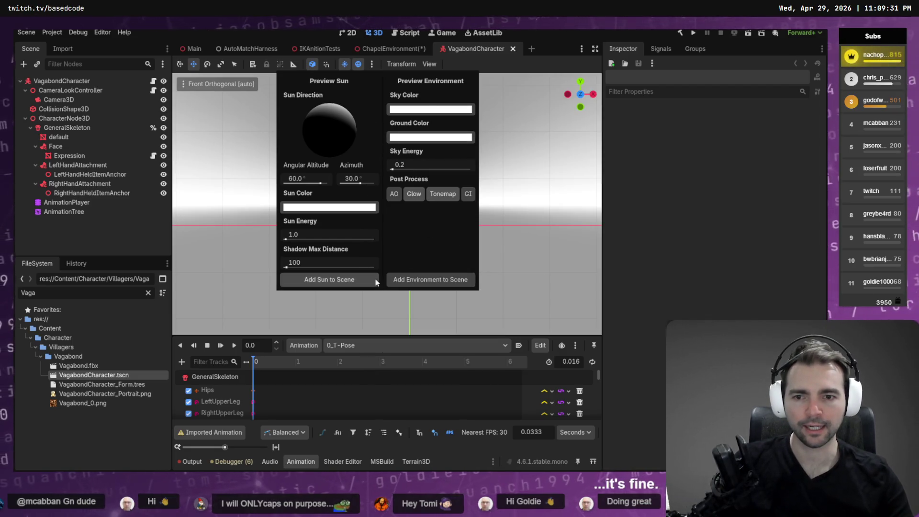
left_click(425, 164)
type("1")
key("Return")
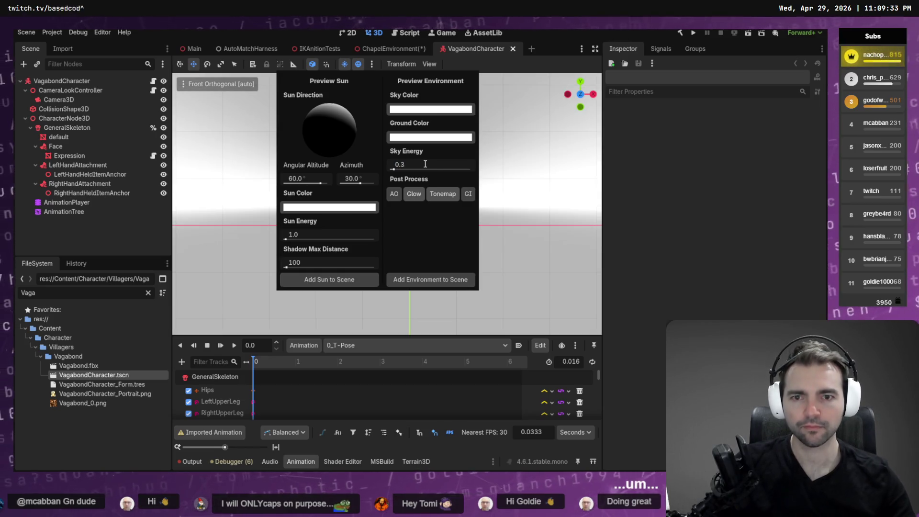
left_click(543, 137)
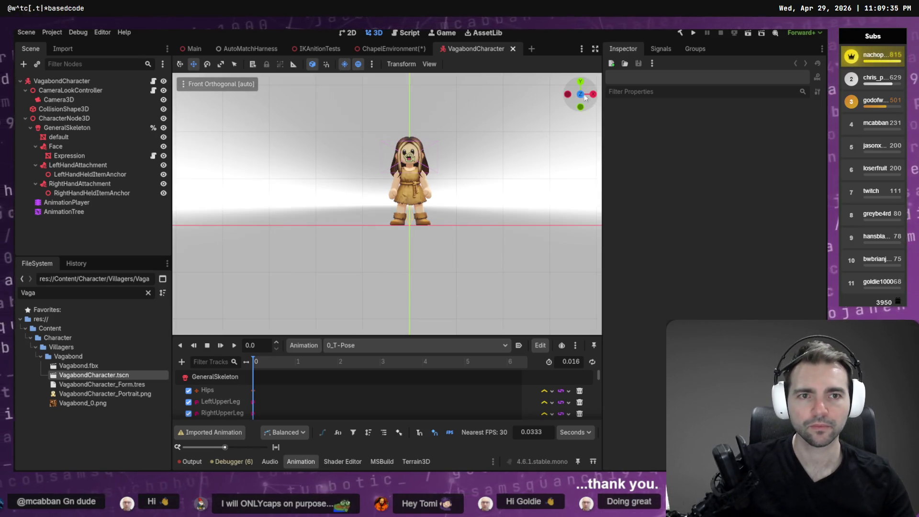
left_click(210, 83)
Hide the gizmos, transform gizmo and grid while keeping the preview environment visible.
left_click(203, 290)
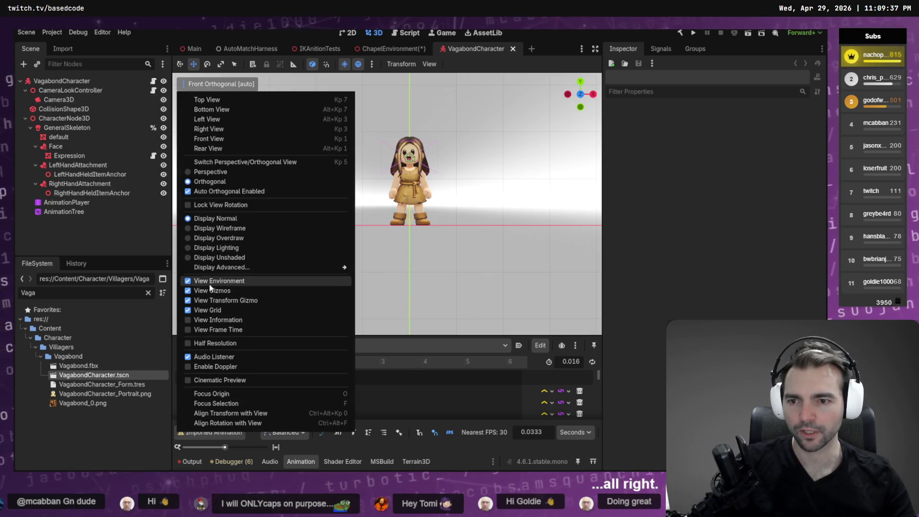
left_click(203, 281)
left_click(203, 300)
left_click(203, 310)
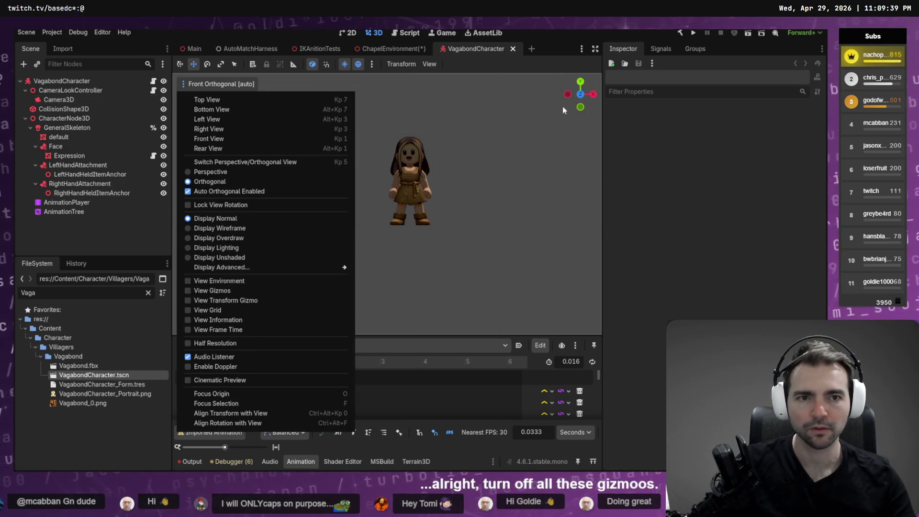
left_click(203, 281)
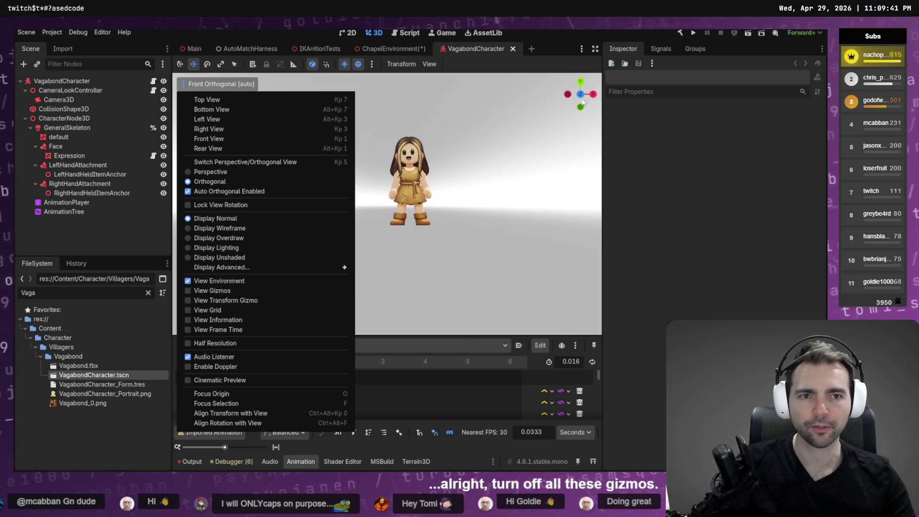
left_click(583, 102)
Check the character from the back, right side and front.
left_click(580, 94)
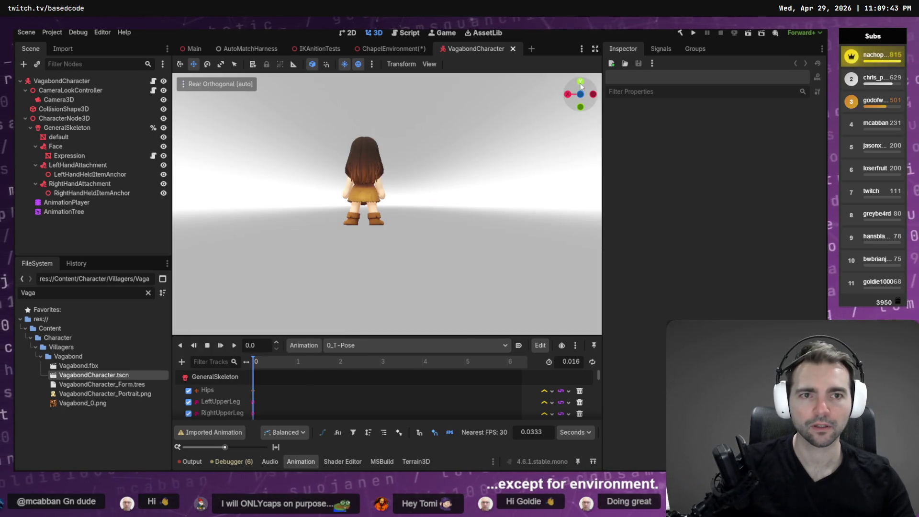
left_click(567, 94)
left_click(568, 96)
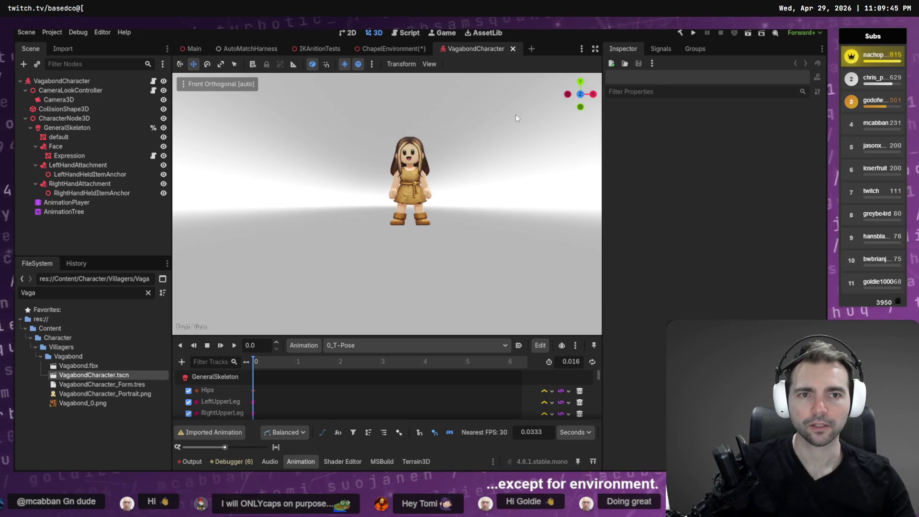
scroll(413, 148, "up", 10)
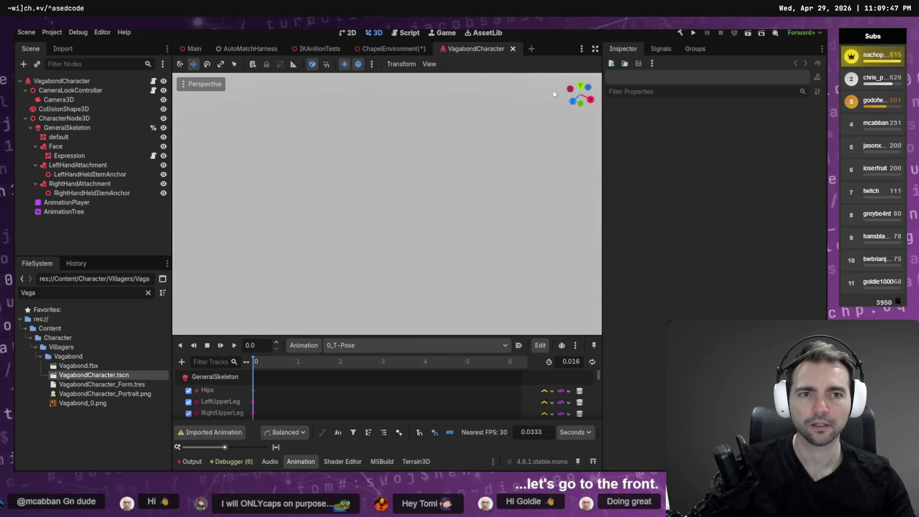
Frame the whole character in front view and take a region screenshot.
left_click(574, 99)
scroll(537, 132, "down", 3)
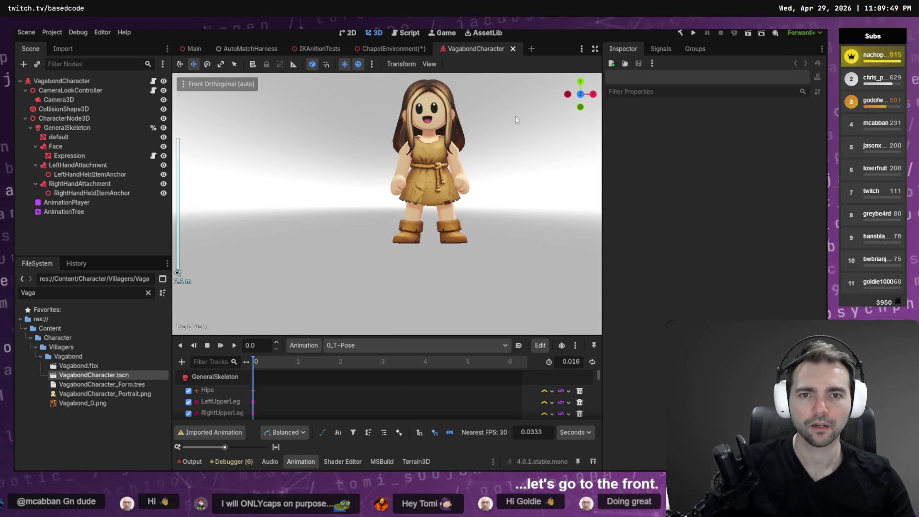
scroll(464, 185, "up", 5)
scroll(467, 189, "down", 3)
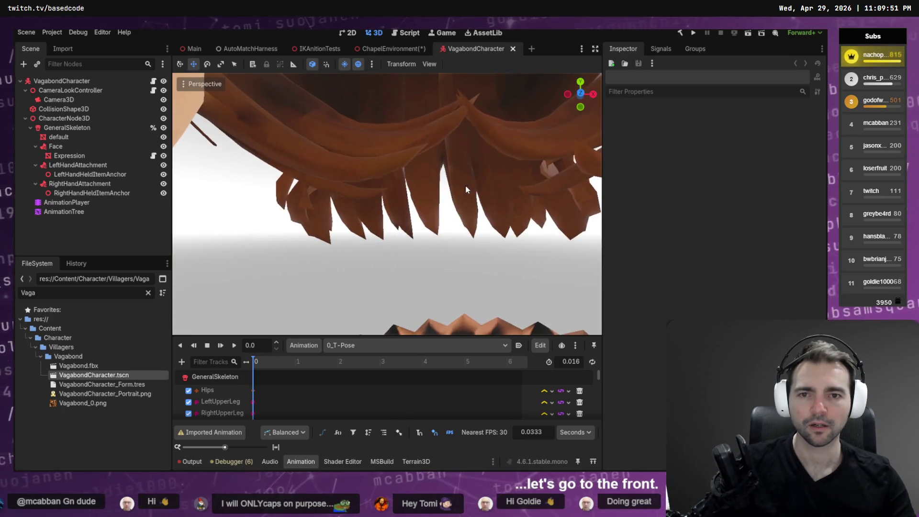
left_click(567, 96)
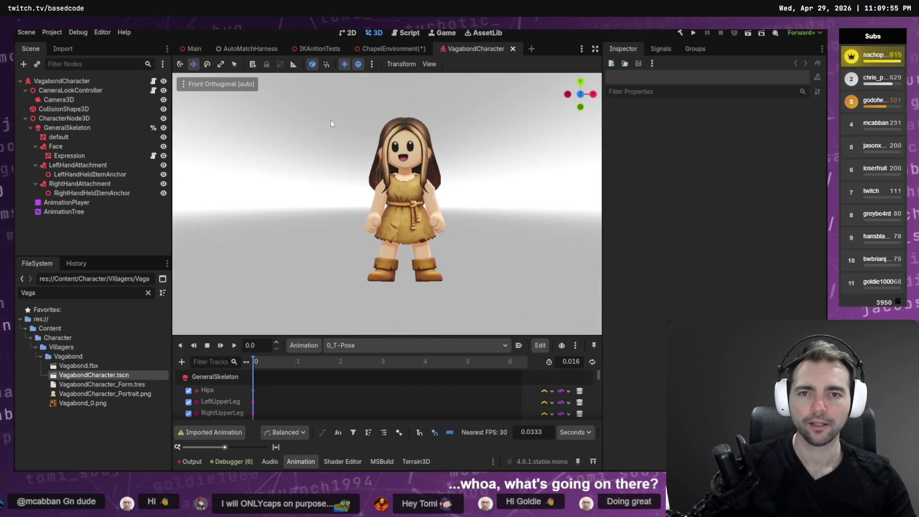
key("super+shift+s")
mouse_move(329, 105)
left_mouse_down()
mouse_move(438, 307)
mouse_move(501, 312)
left_mouse_up()
Snap to a right-side orthographic view, centre the character and screenshot it.
left_click(595, 96)
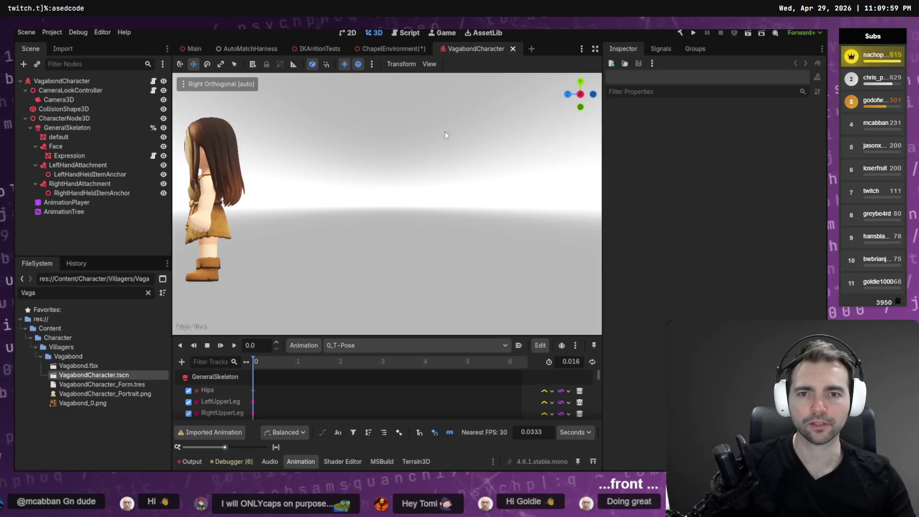
mouse_move(580, 94)
left_mouse_down()
mouse_move(470, 172)
mouse_move(555, 127)
left_mouse_up()
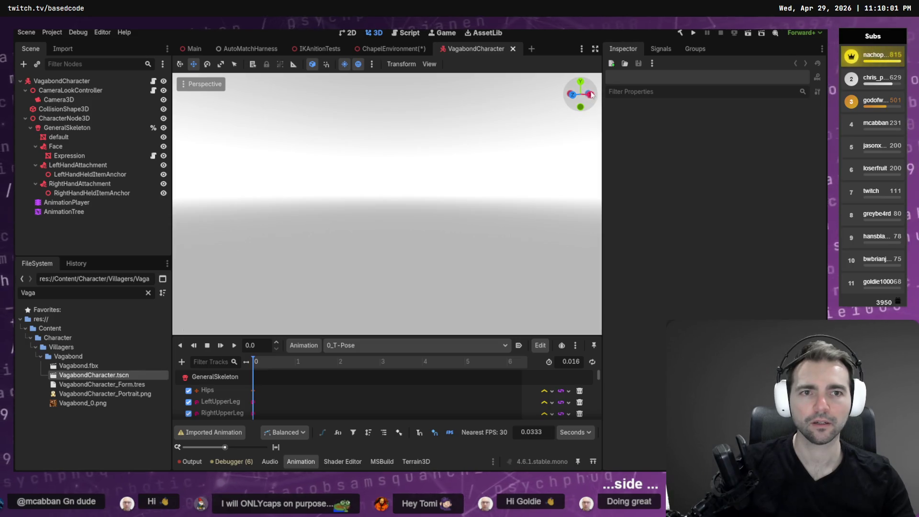
left_click(590, 94)
left_click_drag(507, 198, 568, 197)
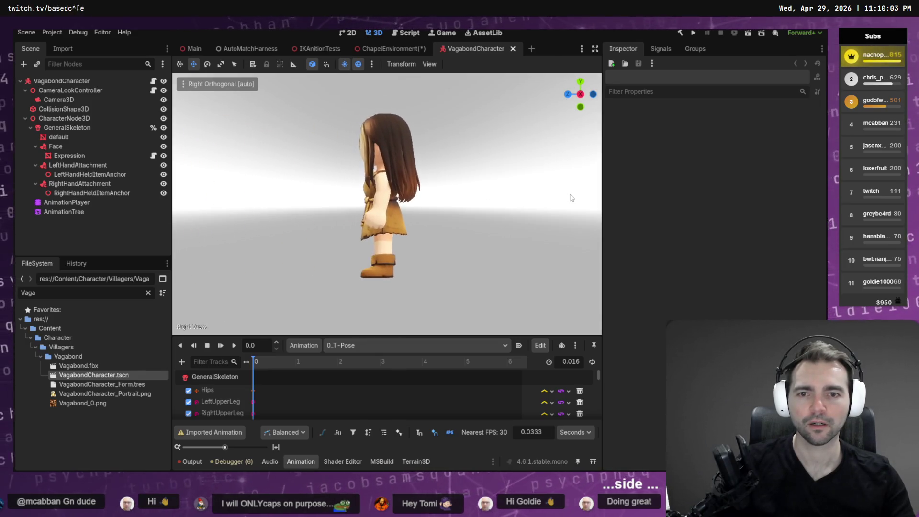
key("Print")
mouse_move(307, 93)
left_mouse_down()
mouse_move(449, 316)
mouse_move(457, 311)
left_mouse_up()
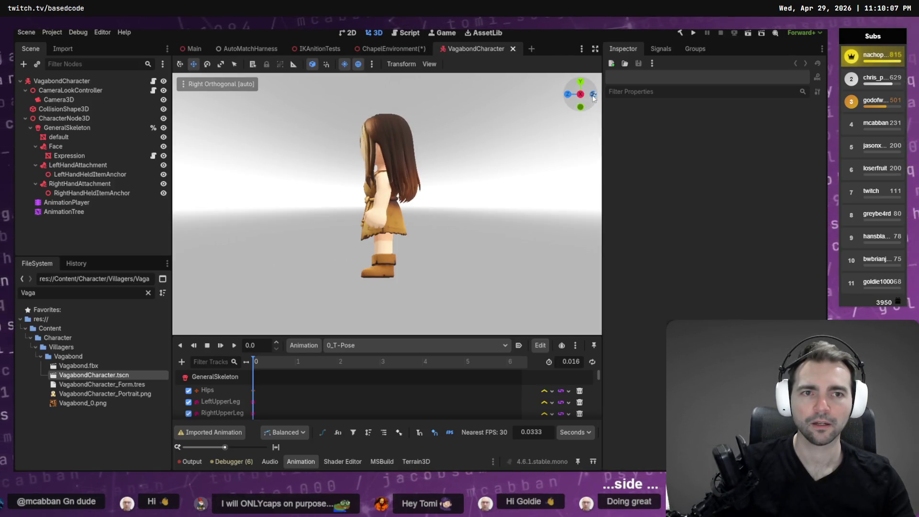
Take region screenshots of the character's rear and left-side views.
left_click(593, 95)
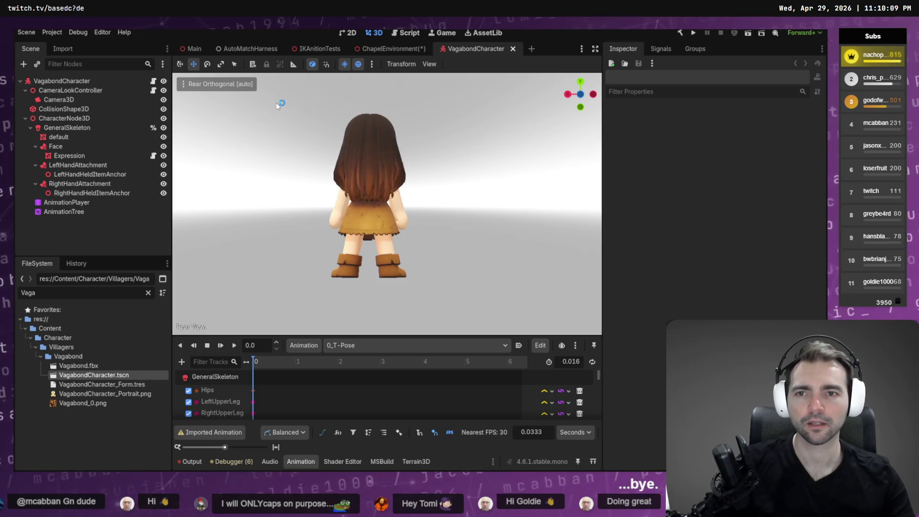
key("Print")
left_click_drag(279, 98, 460, 306)
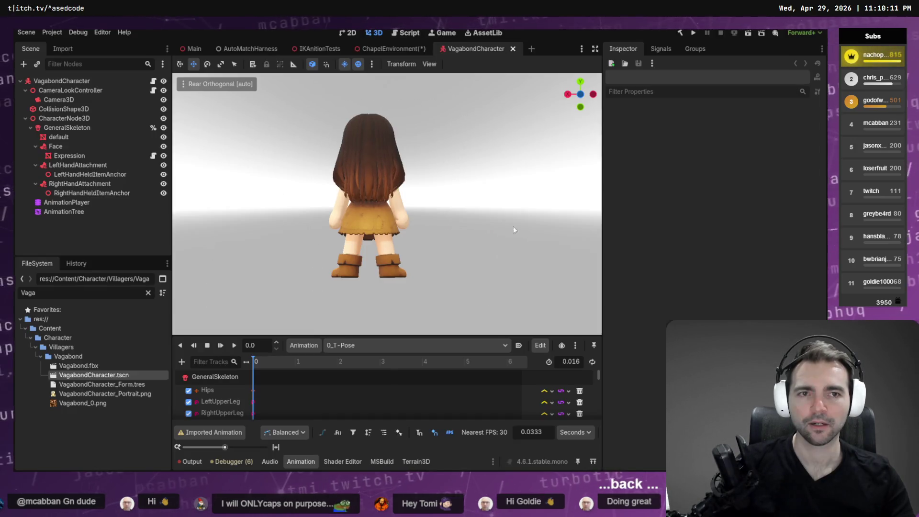
left_click(593, 94)
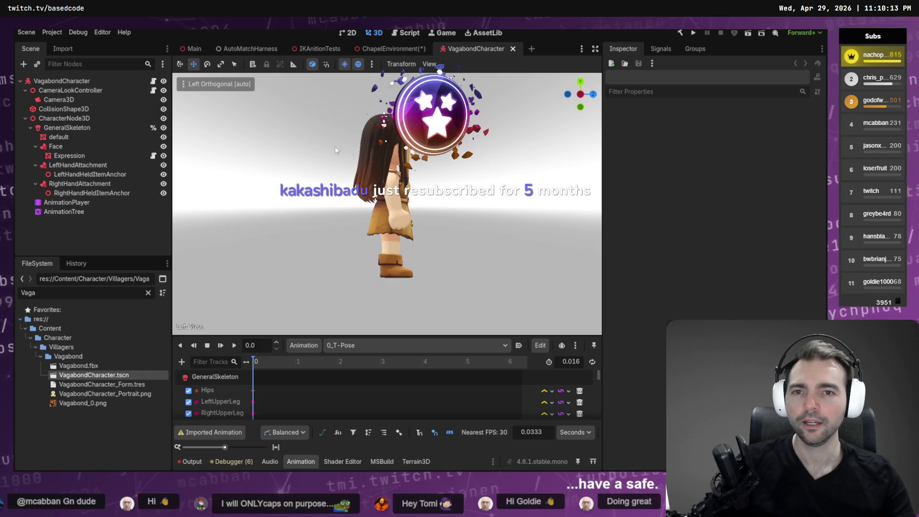
key("Print")
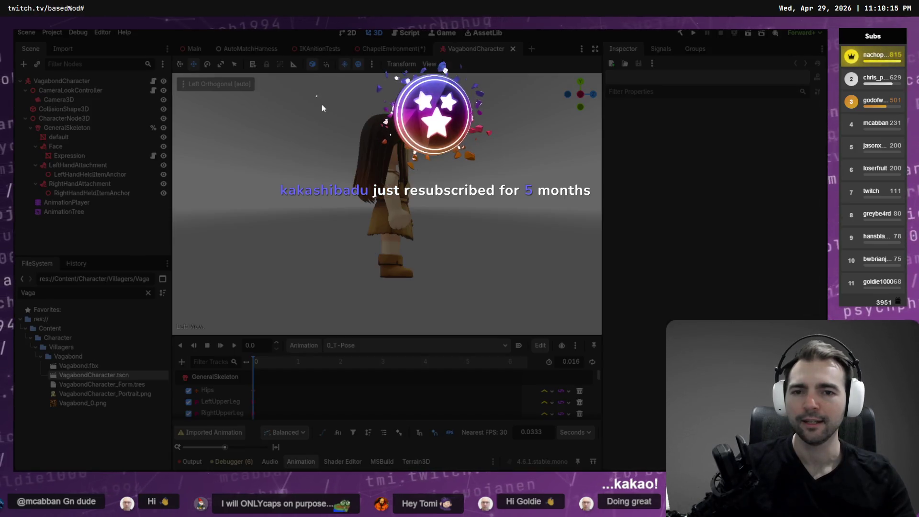
mouse_move(316, 95)
left_mouse_down()
mouse_move(470, 290)
mouse_move(467, 305)
left_mouse_up()
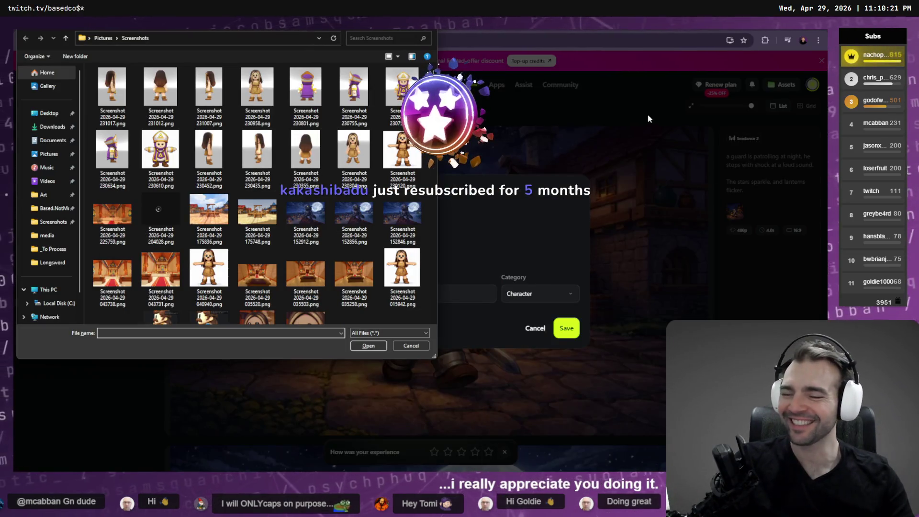
Upload the four view screenshots plus the 230120 front screenshot to the vagabond element.
left_click(112, 88)
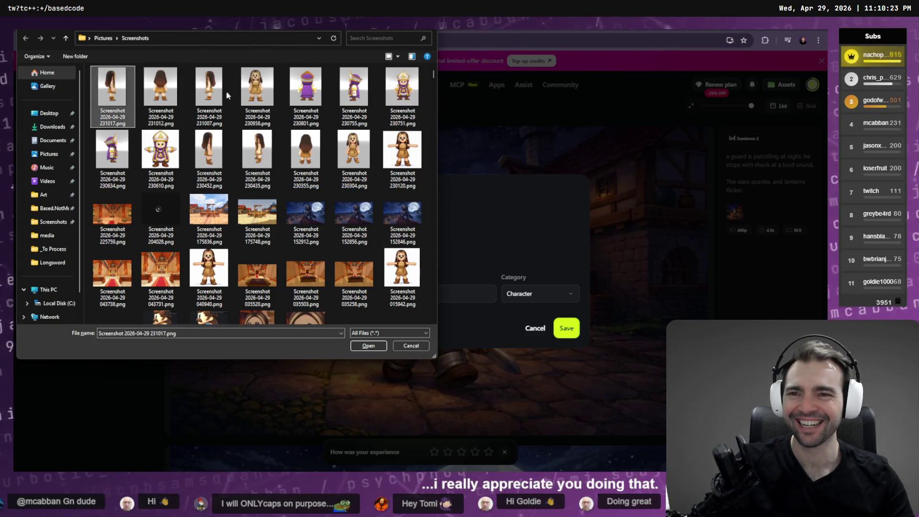
left_click(266, 90, "shift")
left_click(404, 158, "ctrl")
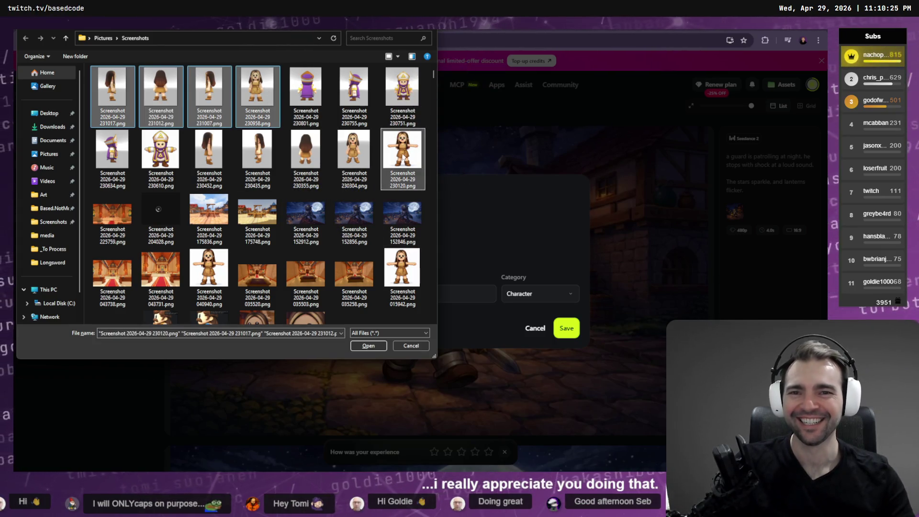
left_click(369, 345)
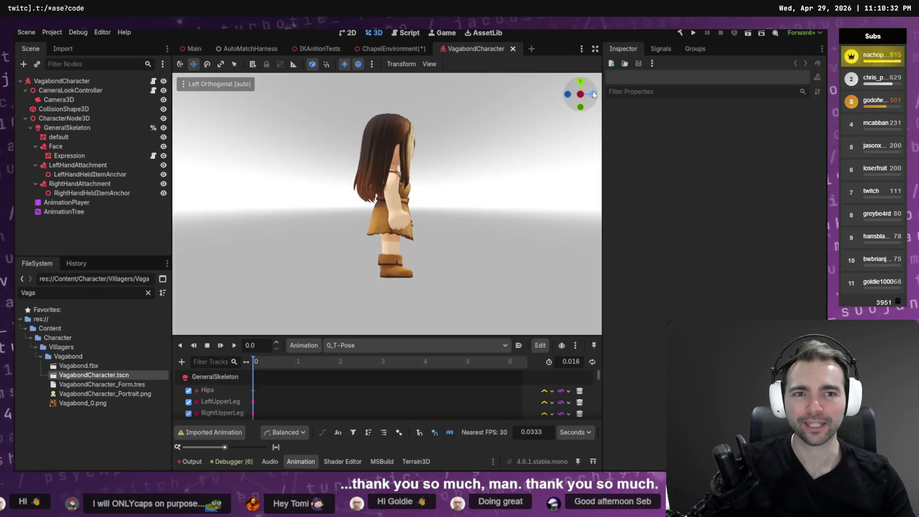
left_click(589, 94)
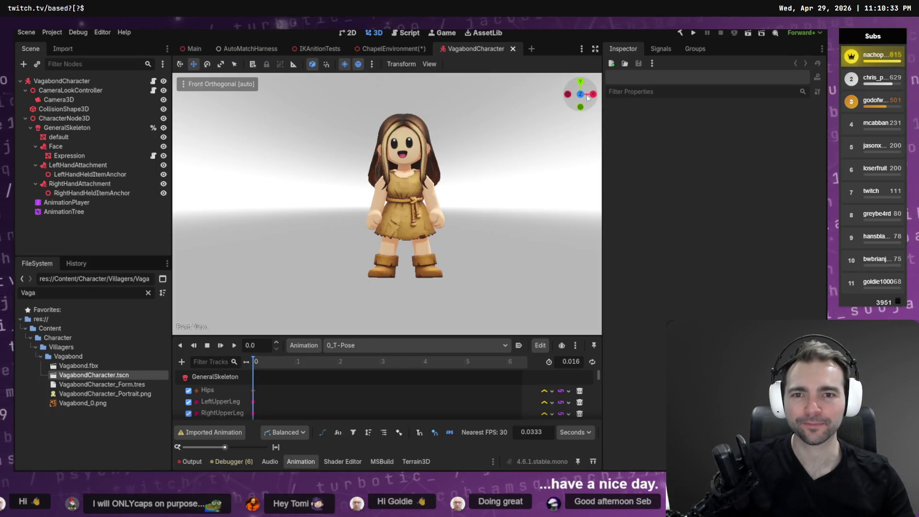
Select the Expression face mesh and expand its surface material override settings.
left_click(69, 156)
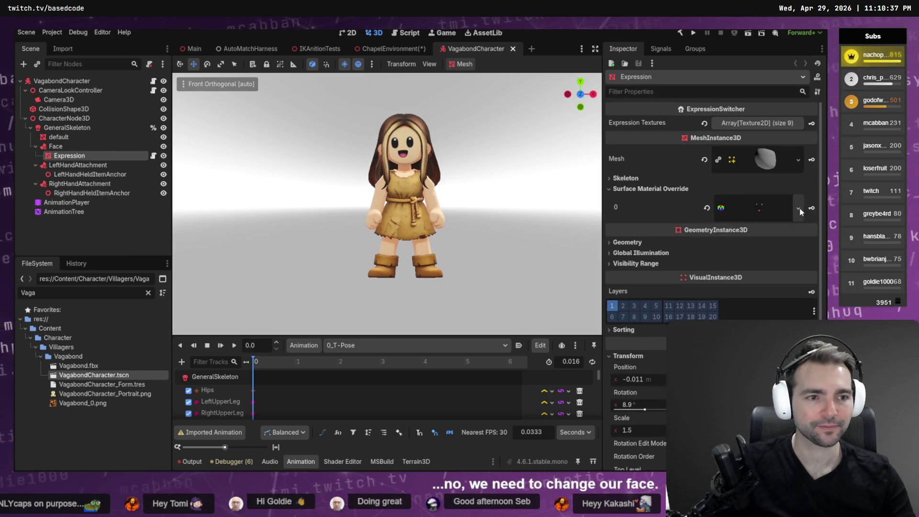
left_click(798, 207)
left_click(750, 273)
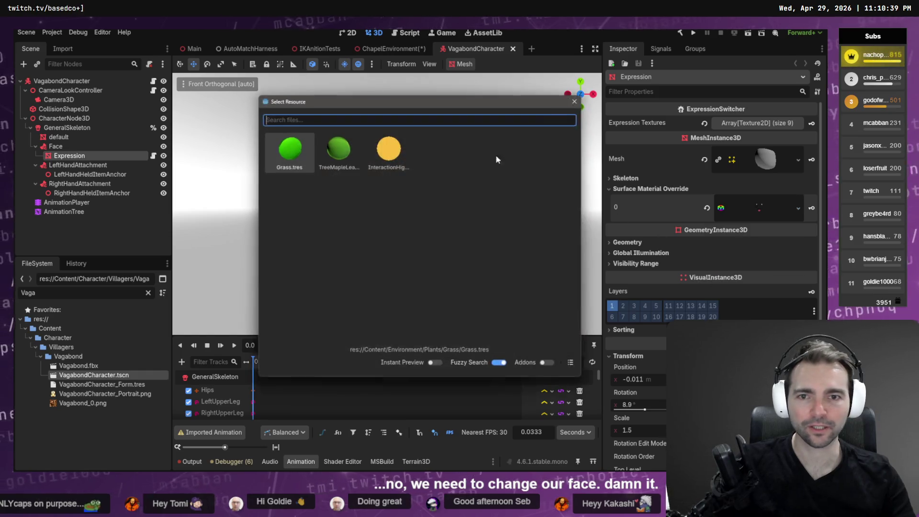
key("Escape")
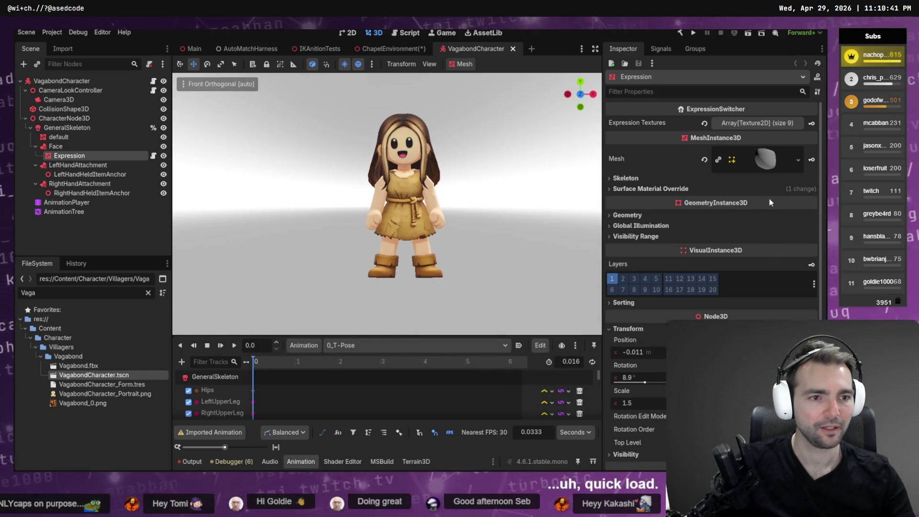
left_click(762, 210)
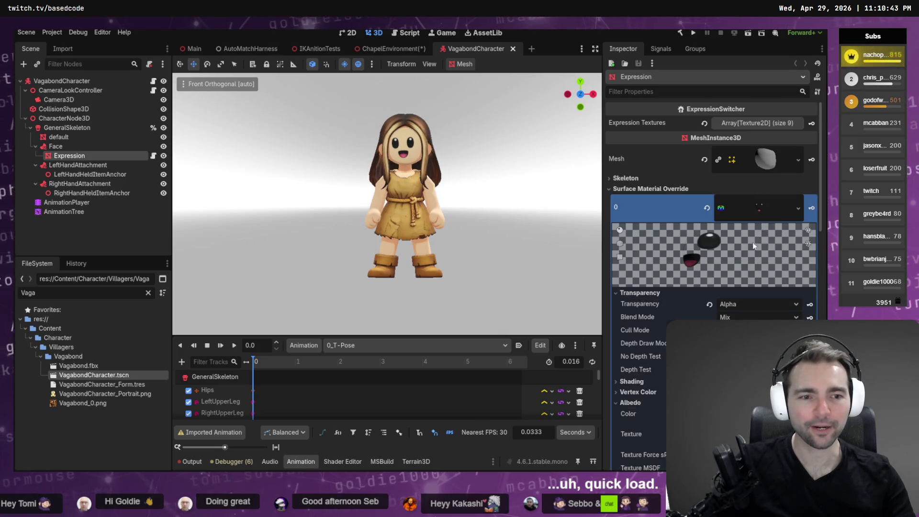
scroll(766, 225, "down", 5)
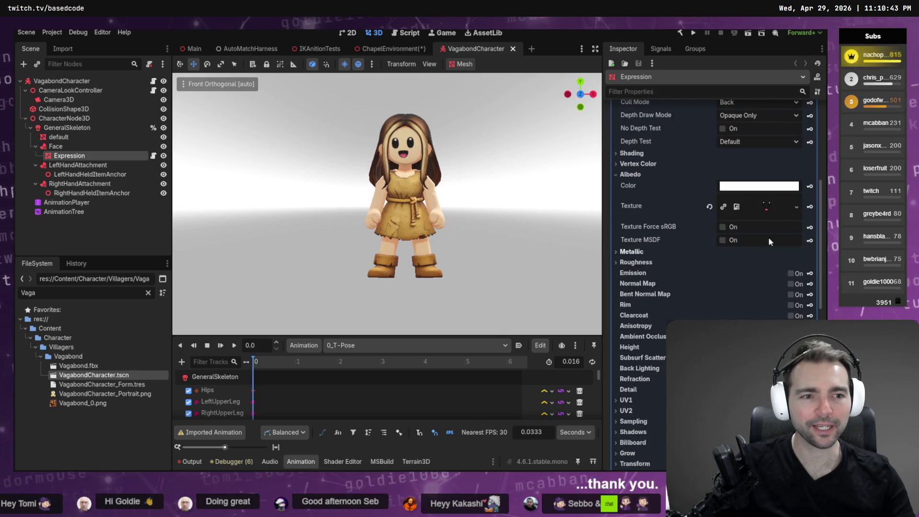
Quick-load the shocked face texture into Albedo and take a region screenshot of the character.
left_click(796, 209)
left_click(796, 210)
left_click(798, 204)
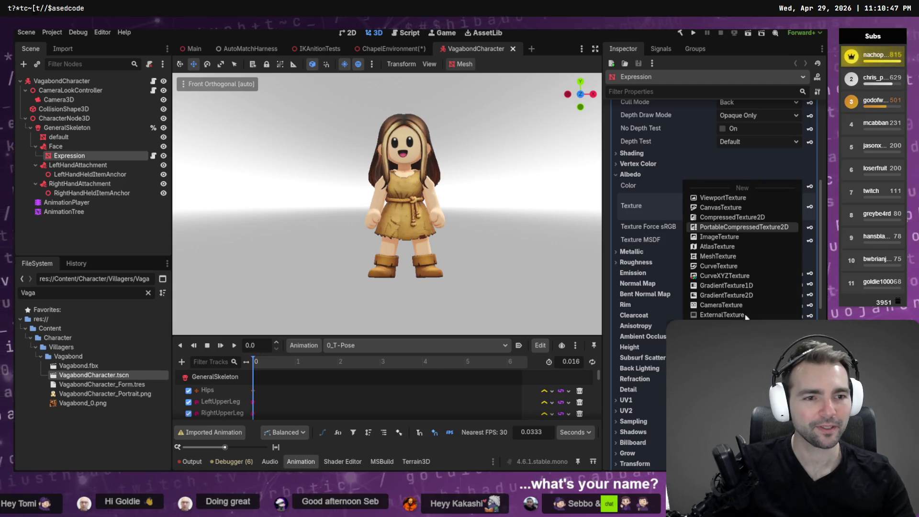
left_click(718, 354)
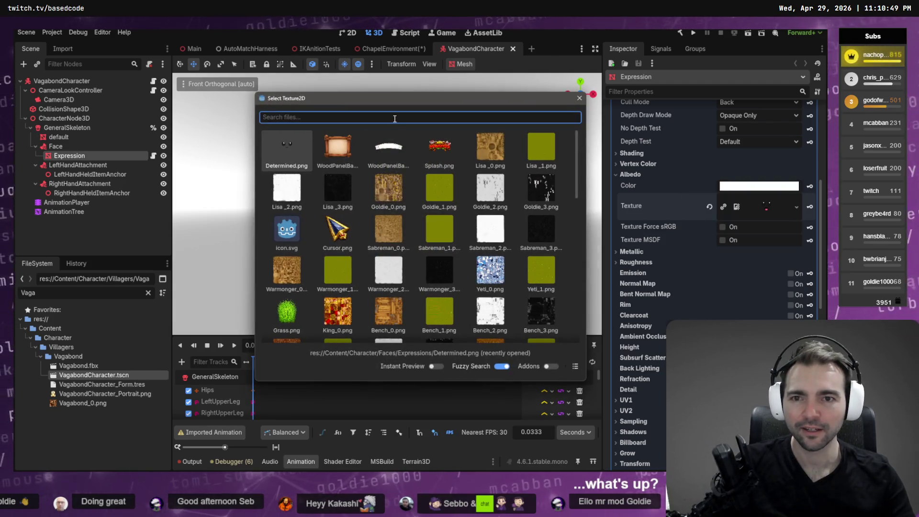
type("Facve")
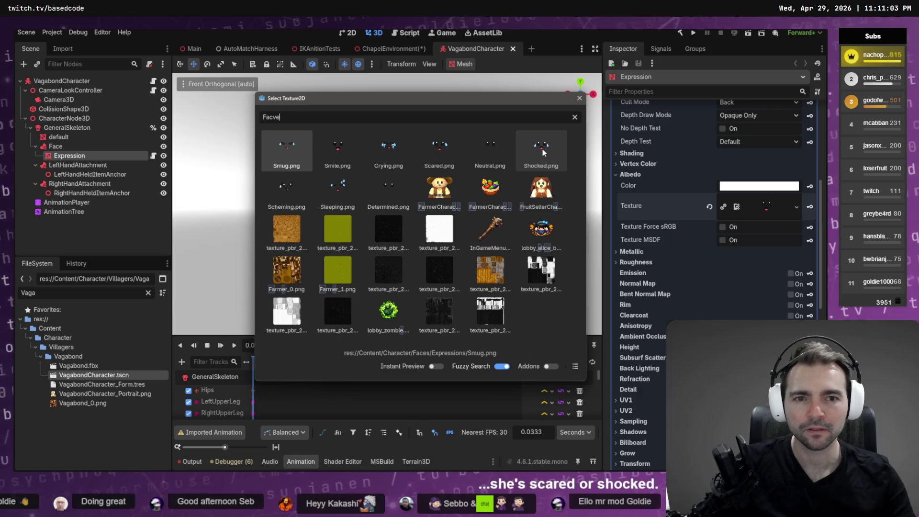
double_click(445, 151)
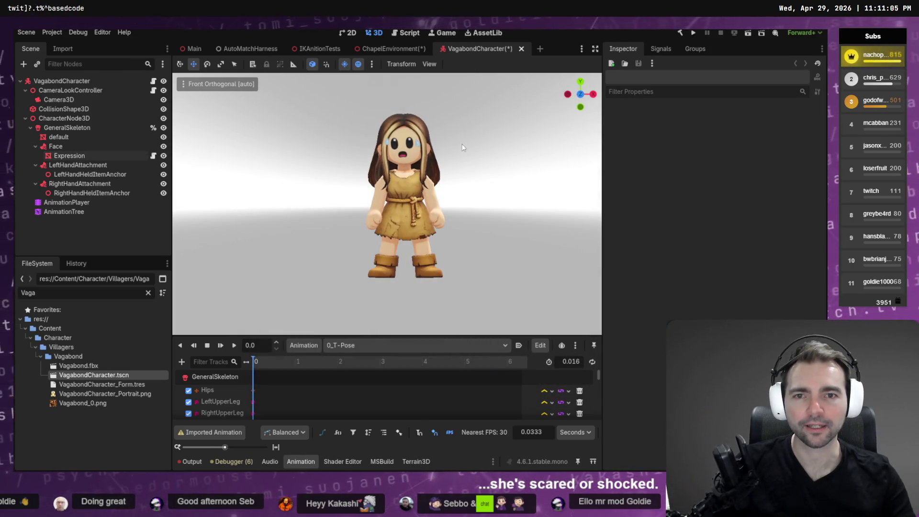
key("super+shift+s")
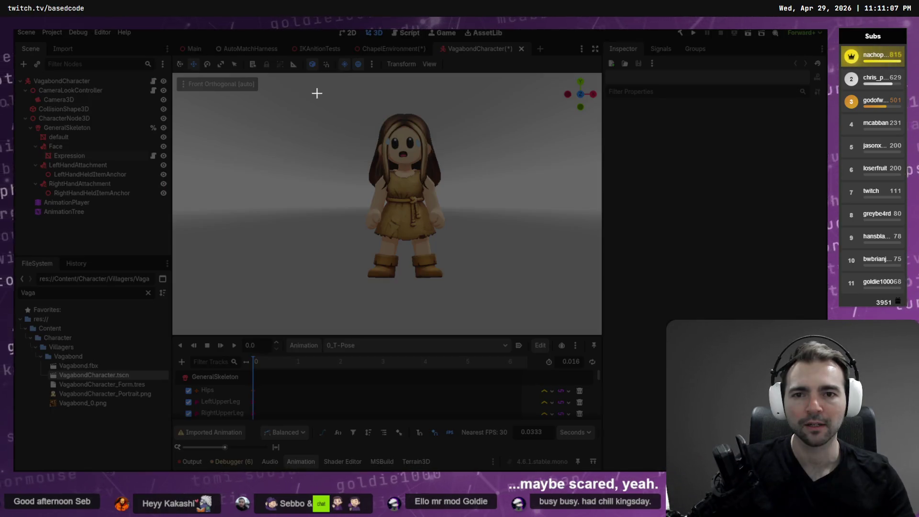
mouse_move(316, 92)
left_mouse_down()
mouse_move(502, 309)
mouse_move(495, 306)
left_mouse_up()
Replace two old vagabond reference images with the shocked-face screenshot and save the element.
key("alt+Tab")
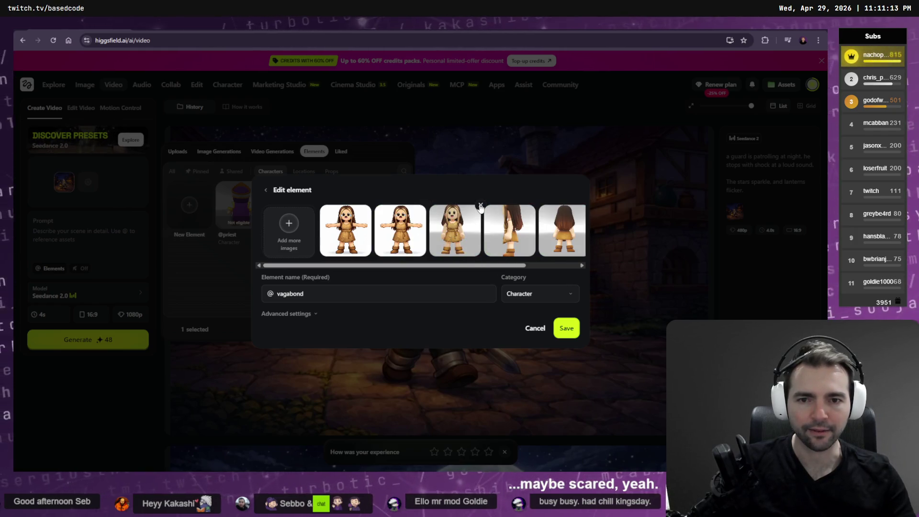
left_click(481, 206)
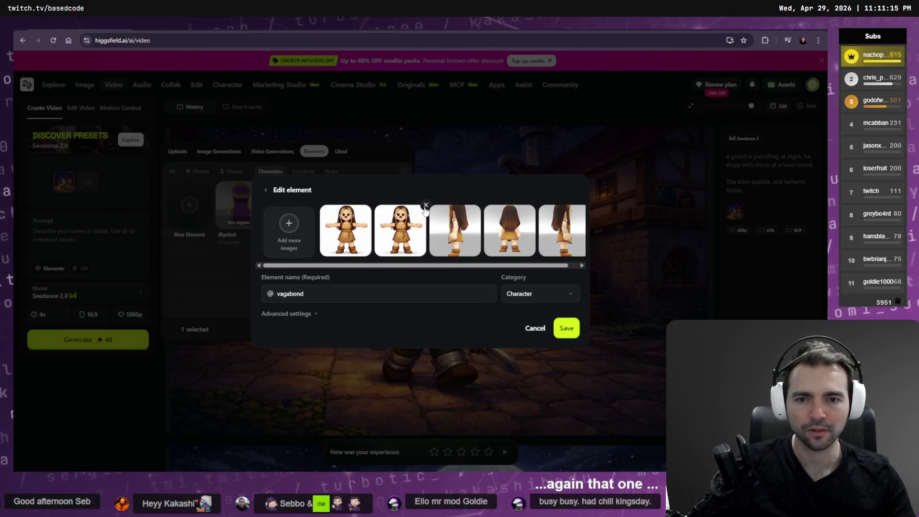
left_click(426, 206)
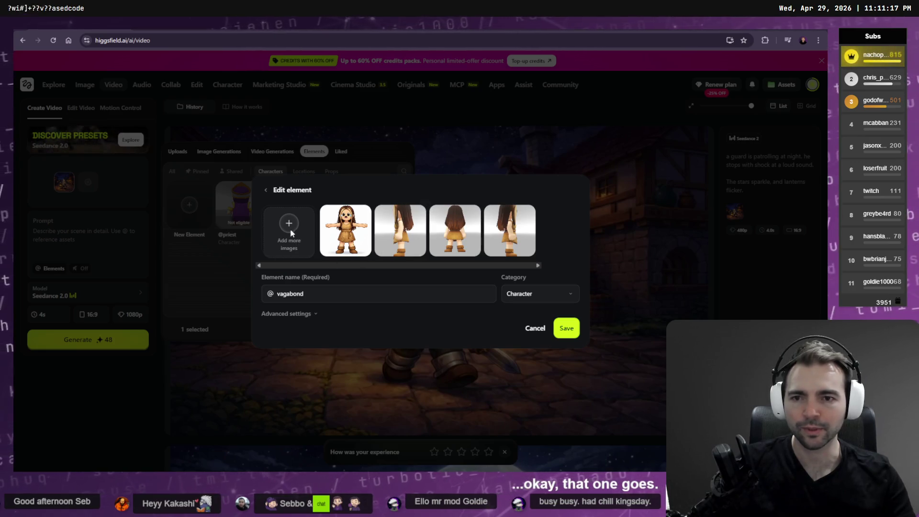
left_click(289, 234)
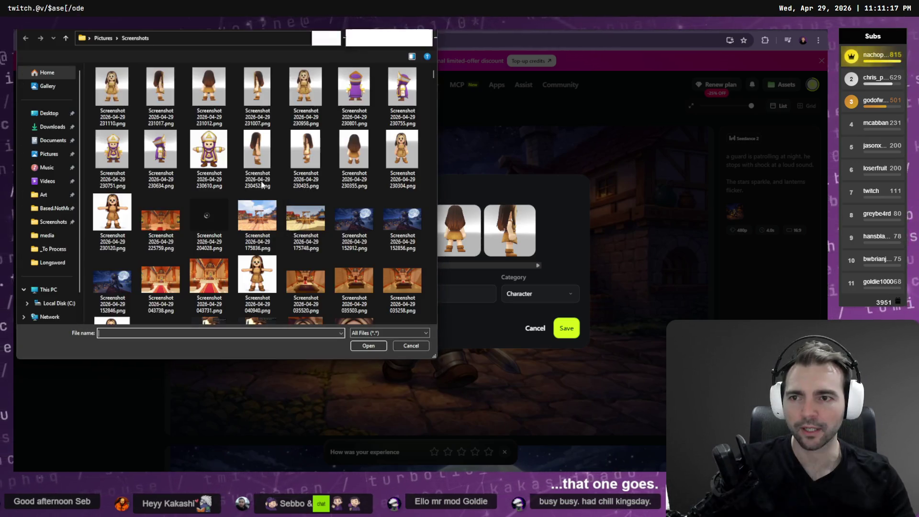
double_click(120, 94)
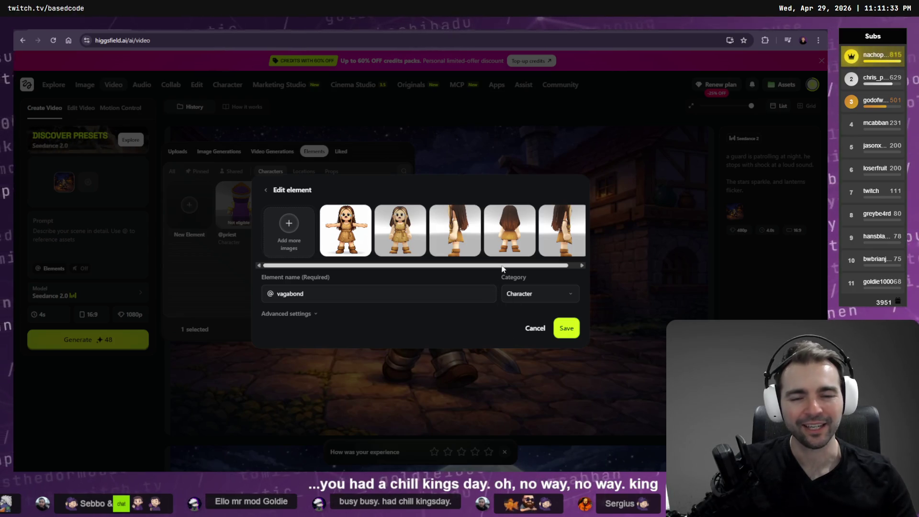
scroll(527, 273, "right", 2)
scroll(478, 275, "left", 2)
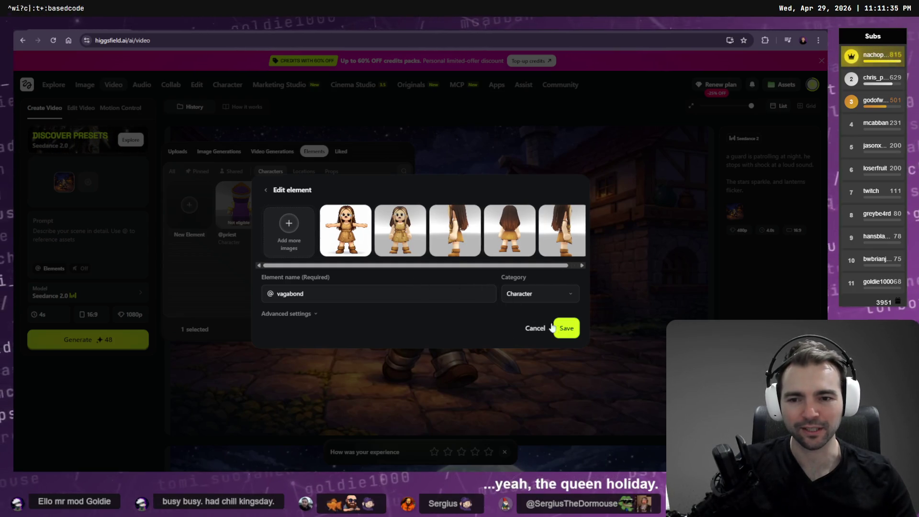
left_click(567, 328)
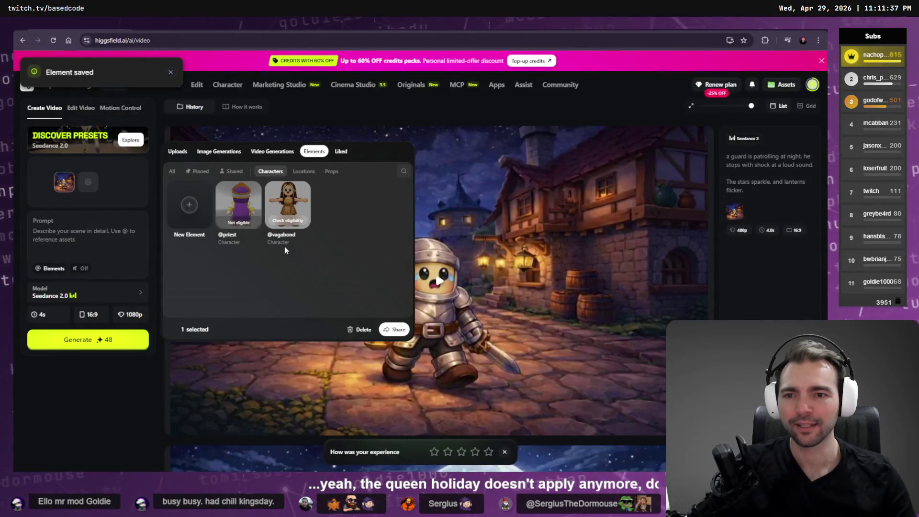
Open the priest element, reveal its advanced settings and save it.
mouse_move(240, 215)
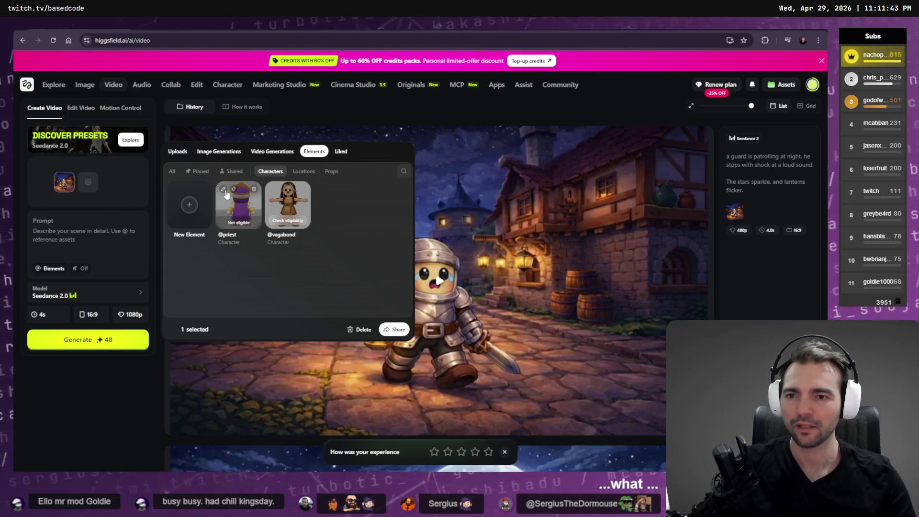
left_click(224, 190)
left_click_drag(390, 264, 544, 277)
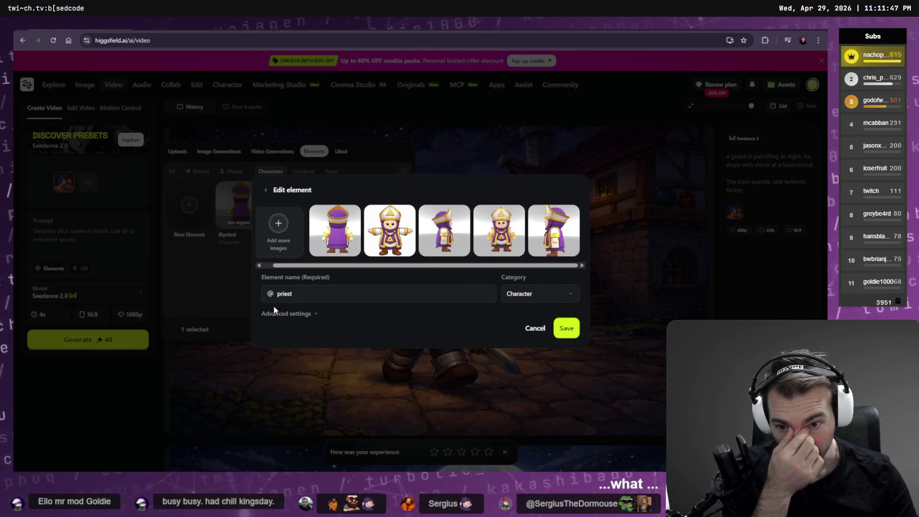
left_click(298, 314)
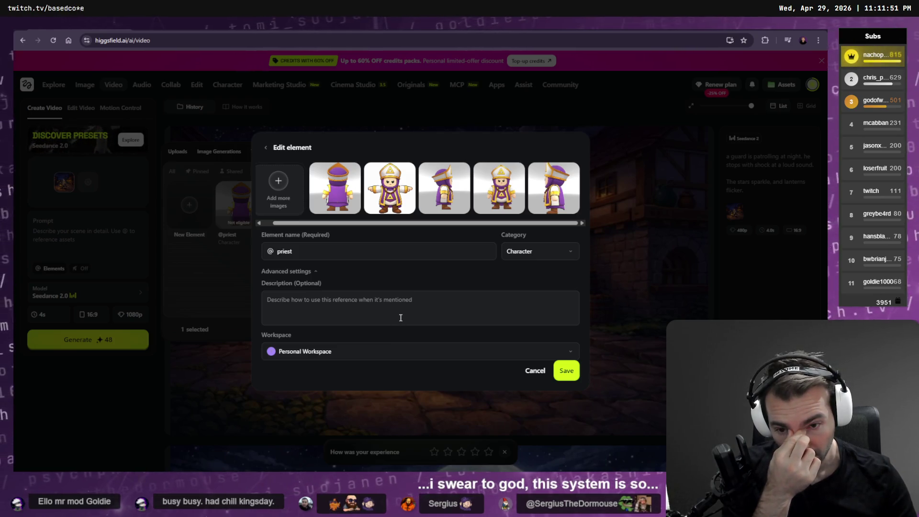
left_click(567, 371)
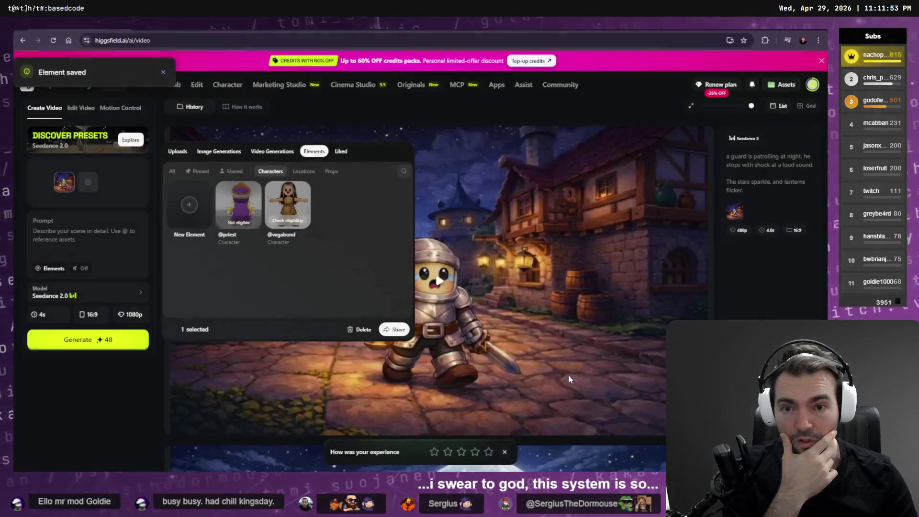
Run the eligibility check on the vagabond element.
left_click(284, 221)
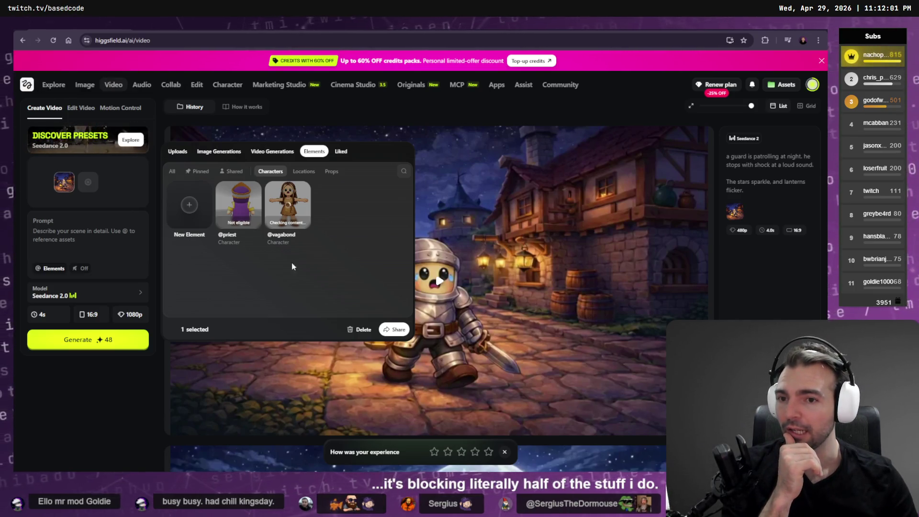
mouse_move(246, 232)
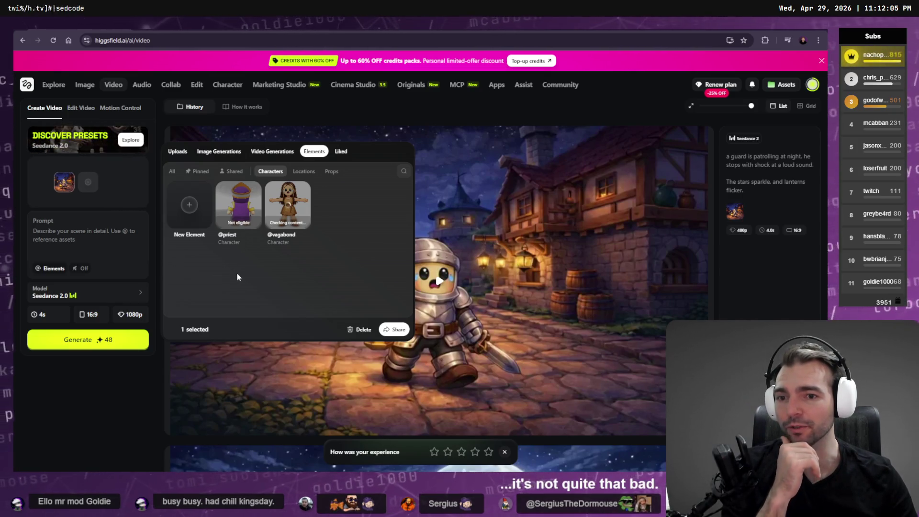
mouse_move(233, 217)
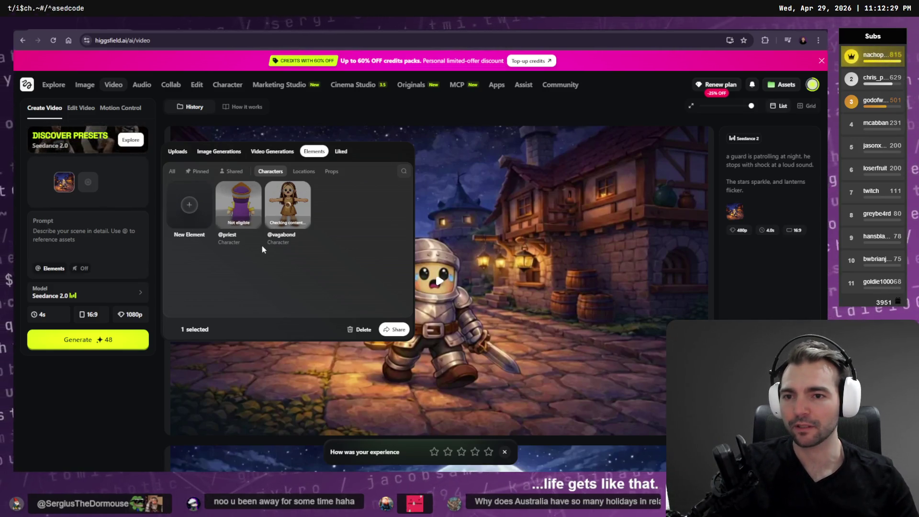
Re-save the priest element, then delete it from the Characters library.
left_click(223, 190)
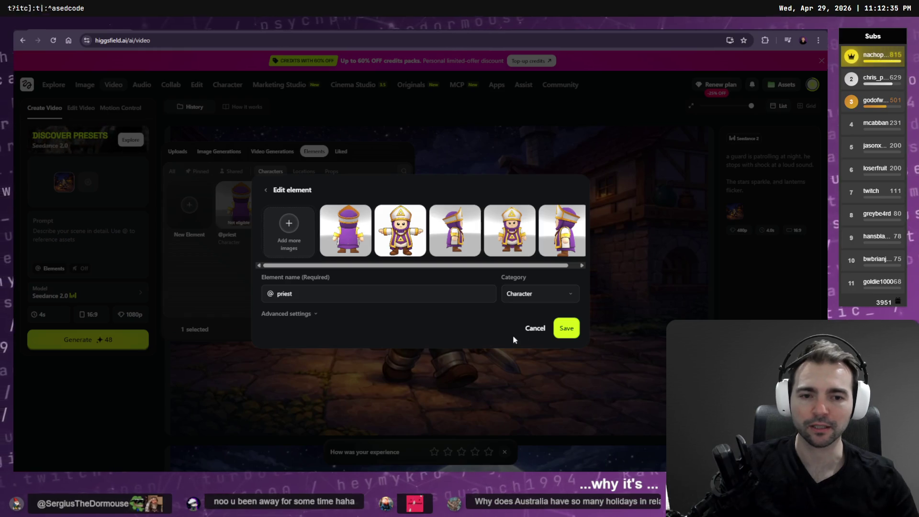
left_click(573, 331)
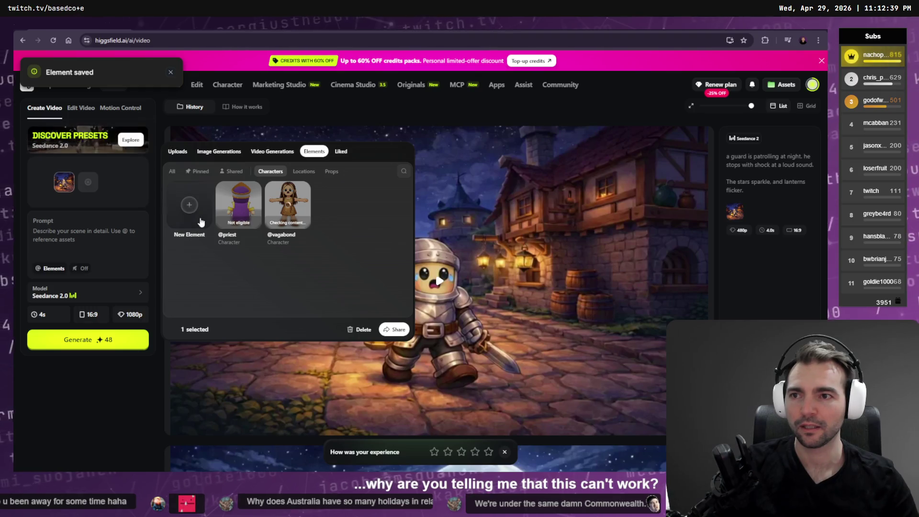
left_click(255, 190)
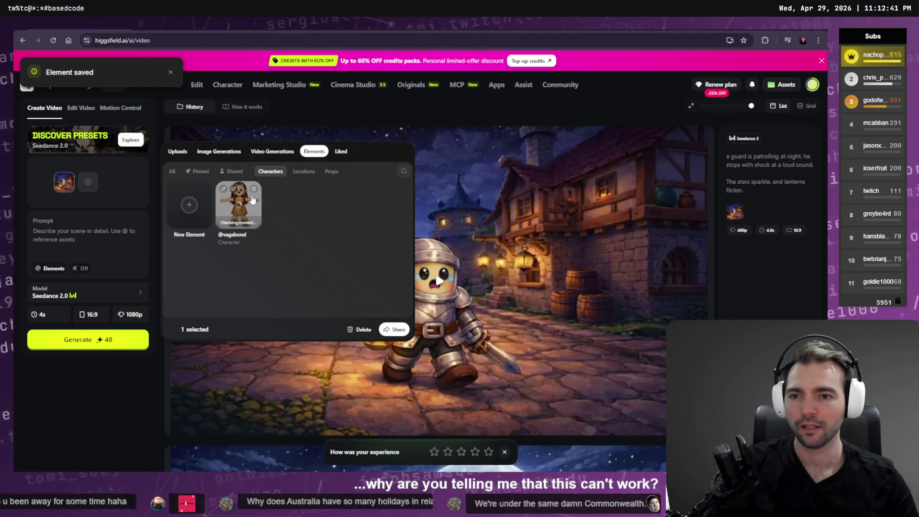
Create a new element and upload five priest screenshots as its reference images.
left_click(186, 209)
left_click(421, 239)
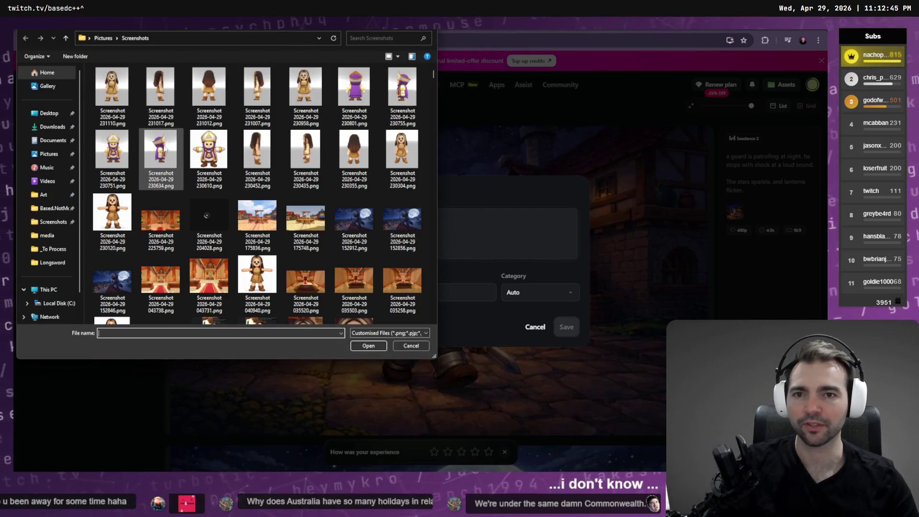
left_click(354, 86)
left_click(210, 149, "ctrl")
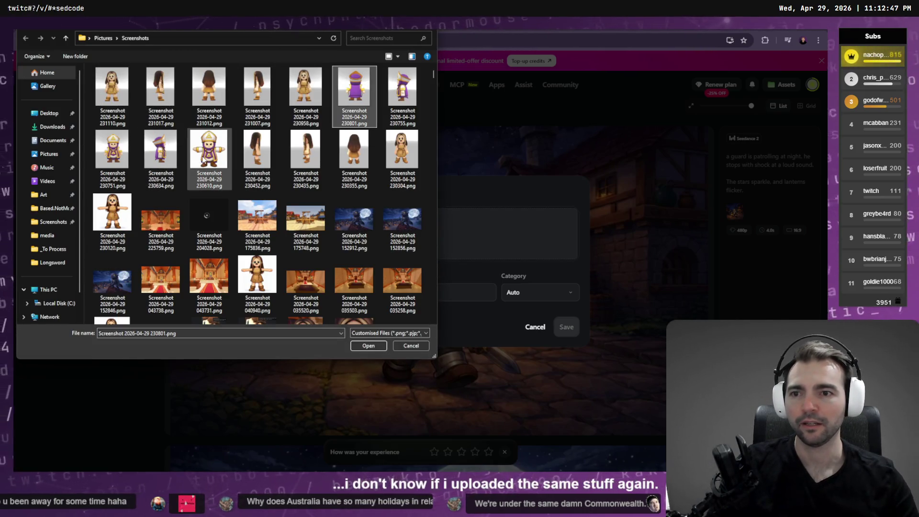
left_click(402, 86, "ctrl")
left_click(161, 148, "ctrl")
left_click(112, 149, "ctrl")
left_click(368, 345)
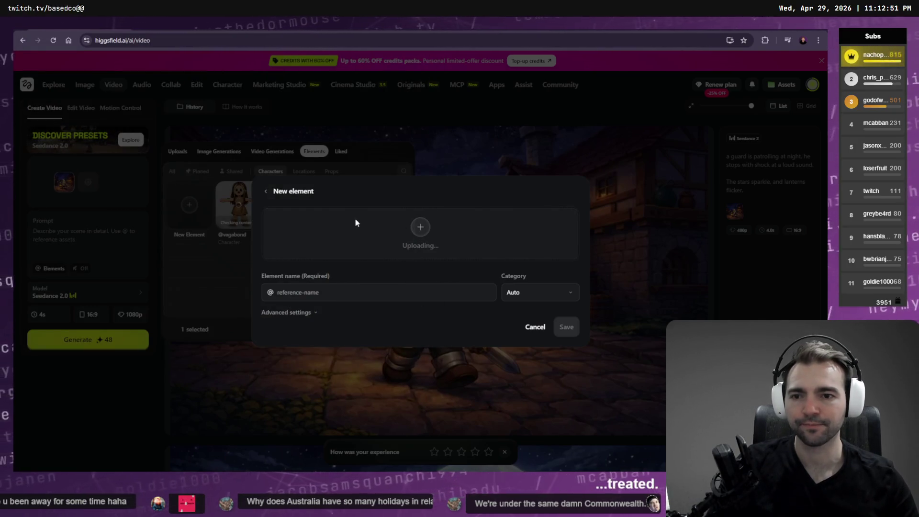
Set the new element's category to Character, name it 'nacho' and save it.
left_click(540, 292)
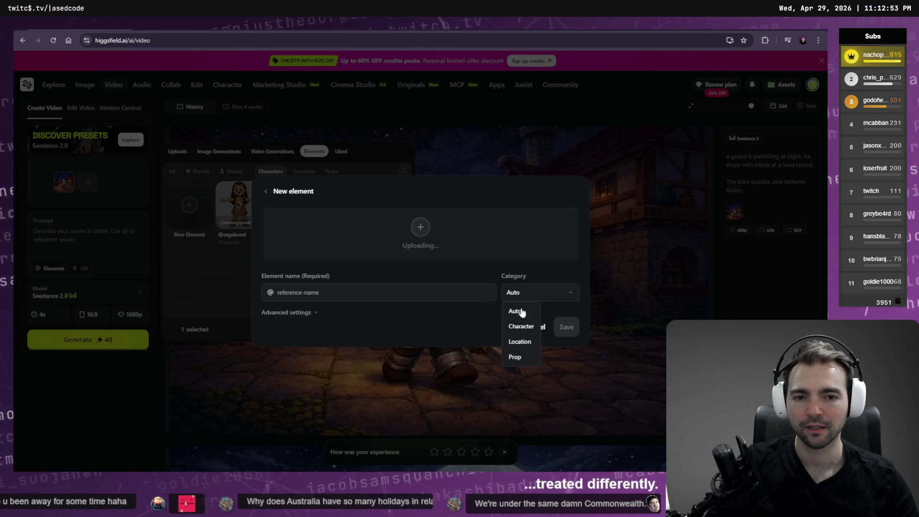
left_click(524, 325)
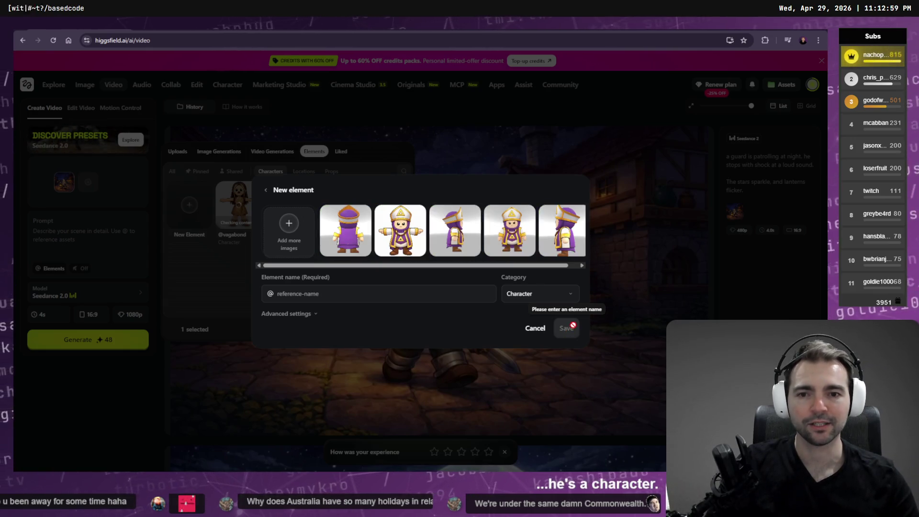
left_click(426, 313)
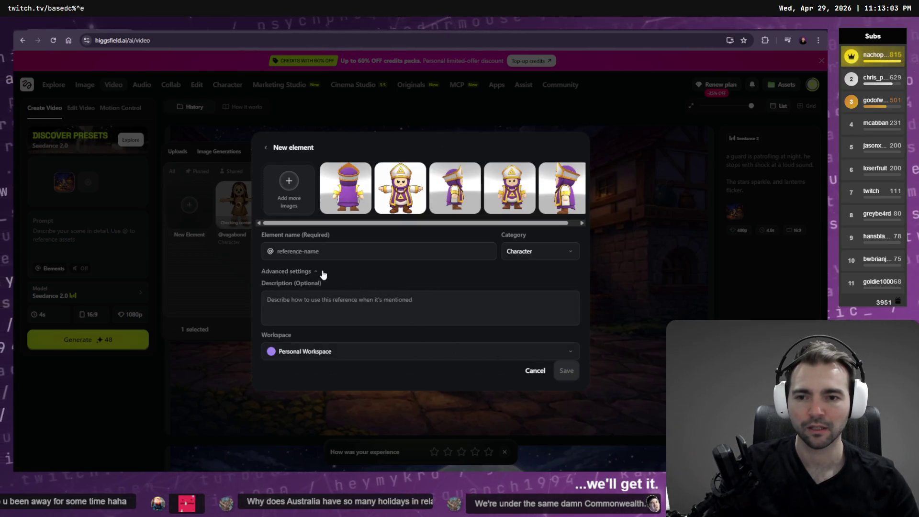
left_click(288, 271)
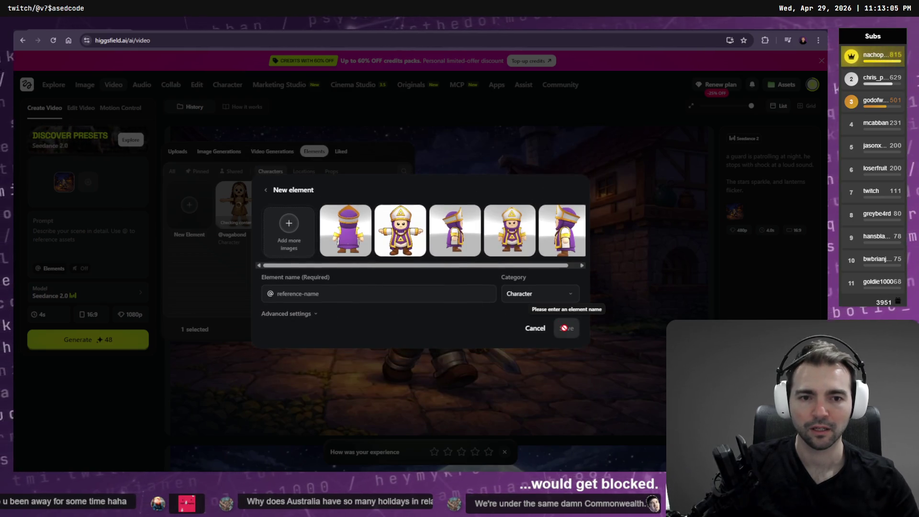
scroll(463, 267, "right", 2)
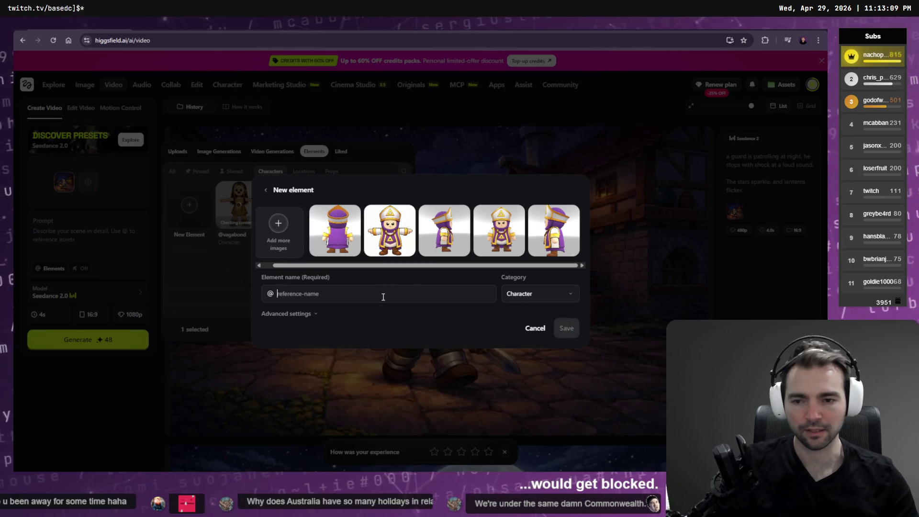
left_click(383, 296)
type("pope")
key("BackSpace")
key("BackSpace")
key("BackSpace")
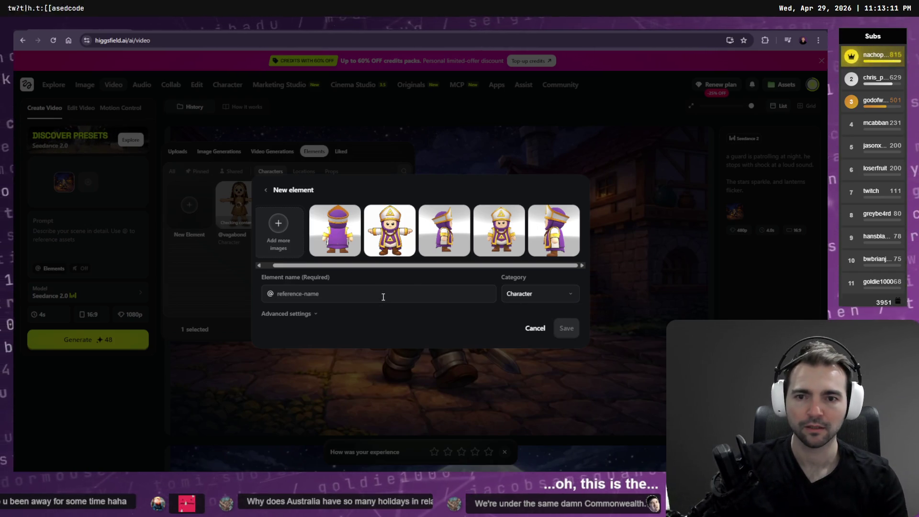
type("nacho")
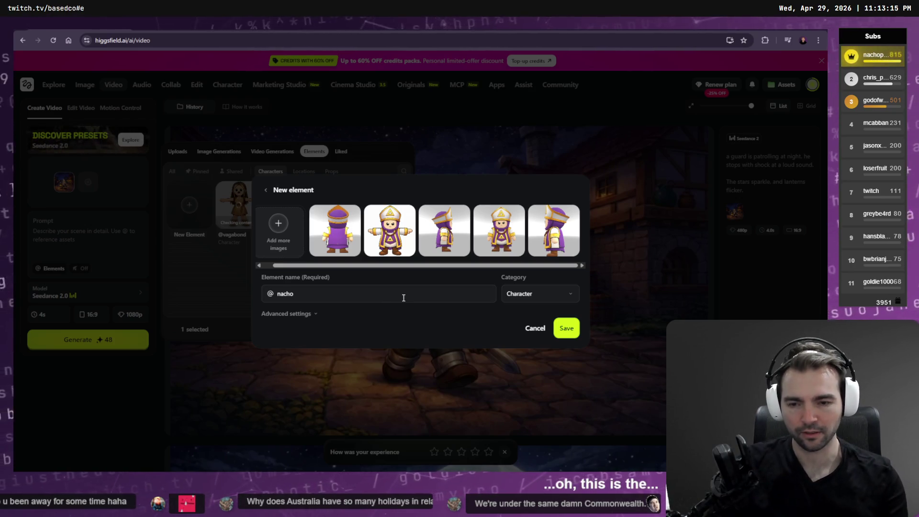
key("Return")
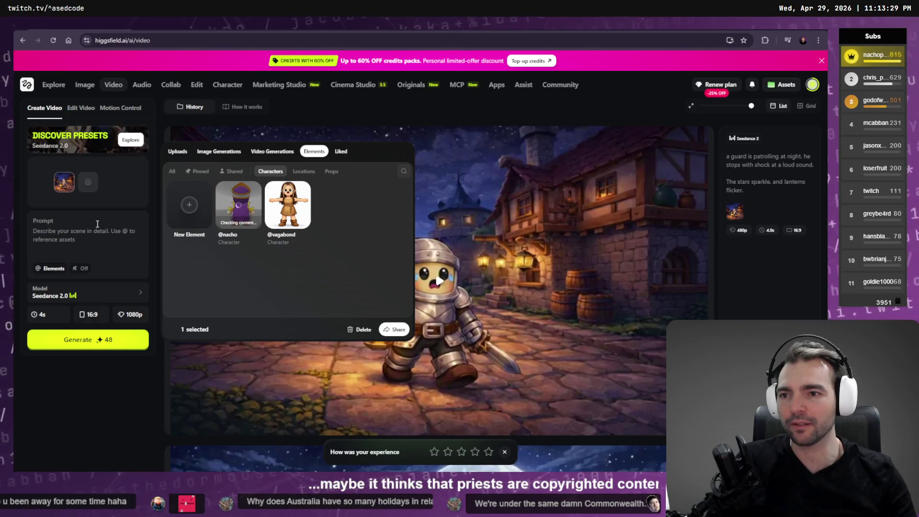
Close the Elements library, remove the reference thumbnail and open the Uploads library.
left_click(67, 178)
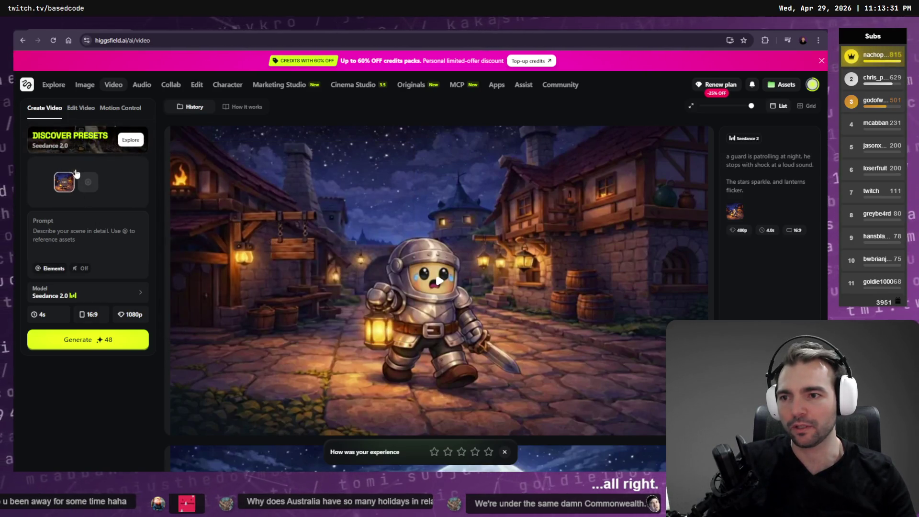
left_click(75, 173)
left_click(77, 186)
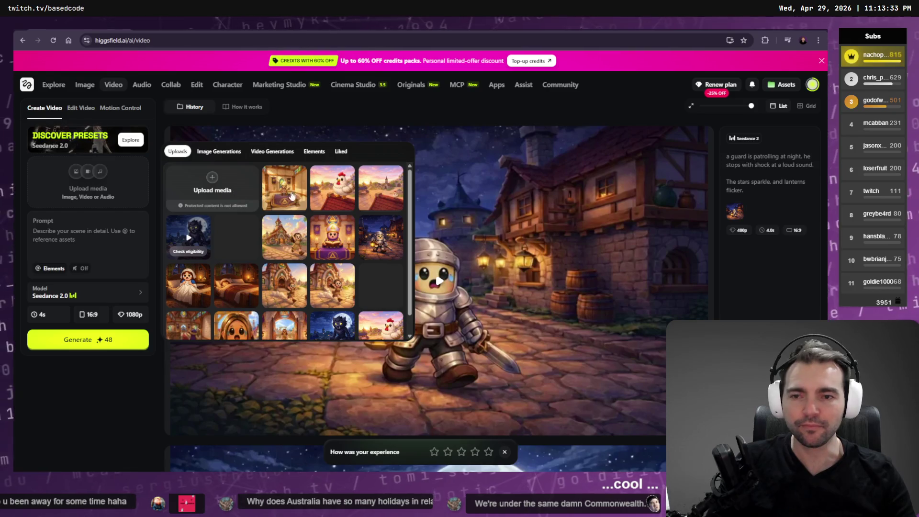
key("ctrl+Tab")
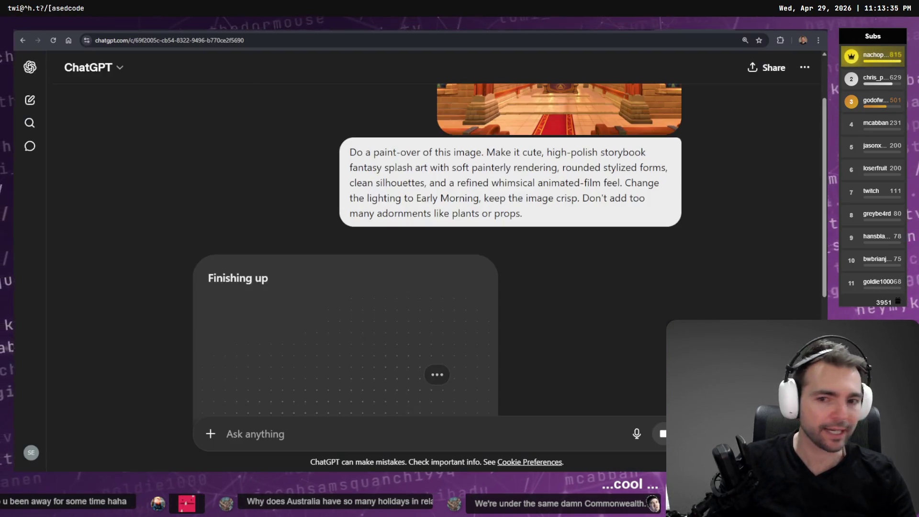
Copy the finished golden chapel image from ChatGPT and bring up the shot-reference whiteboard.
left_click(435, 361)
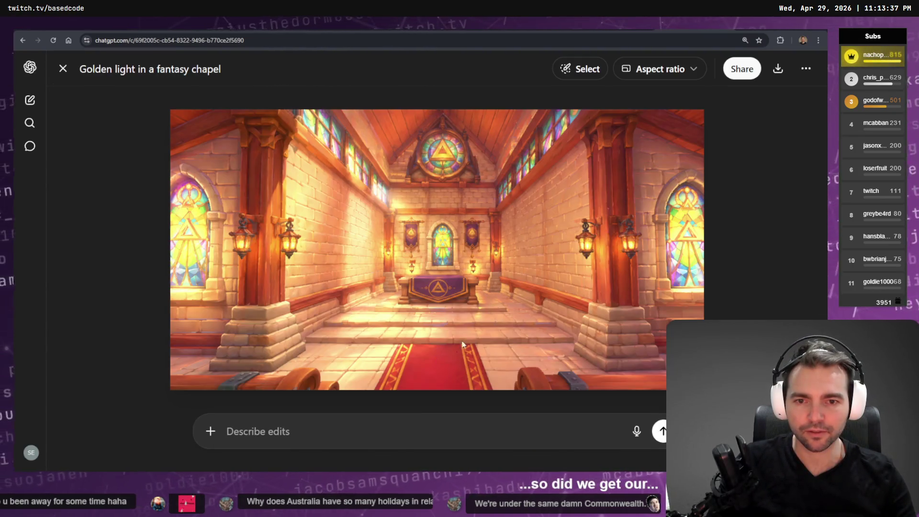
right_click(462, 265)
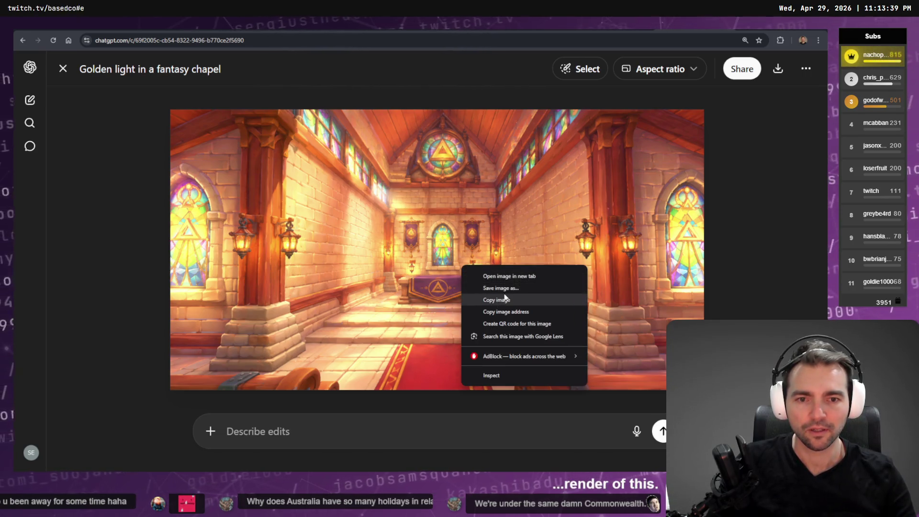
left_click(505, 298)
key("ctrl+Tab")
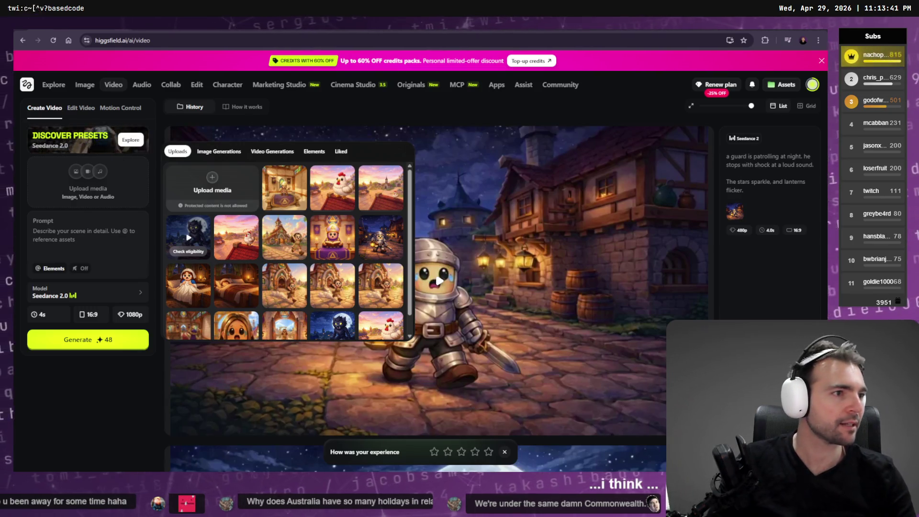
key("alt+Tab")
scroll(425, 262, "down", 5)
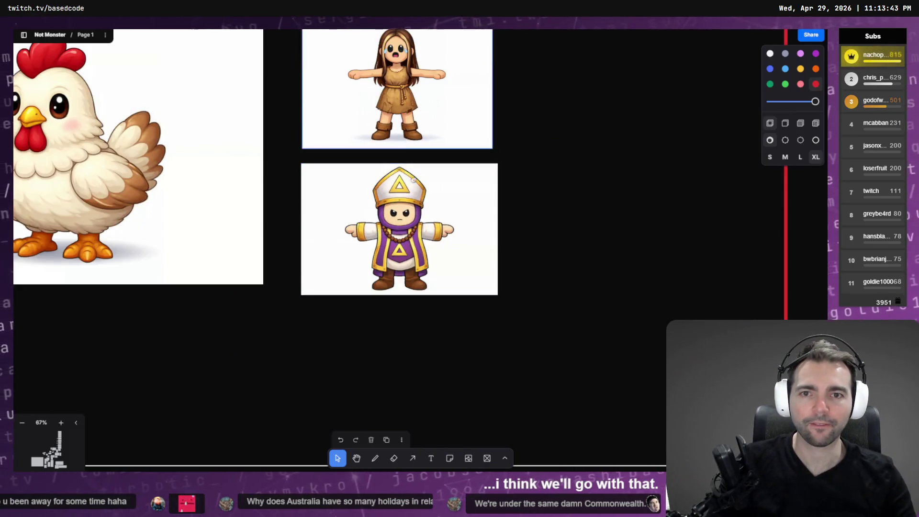
Zoom out and paste the golden chapel image into the empty middle-row slot.
scroll(424, 261, "down", 3)
scroll(510, 280, "down", 5)
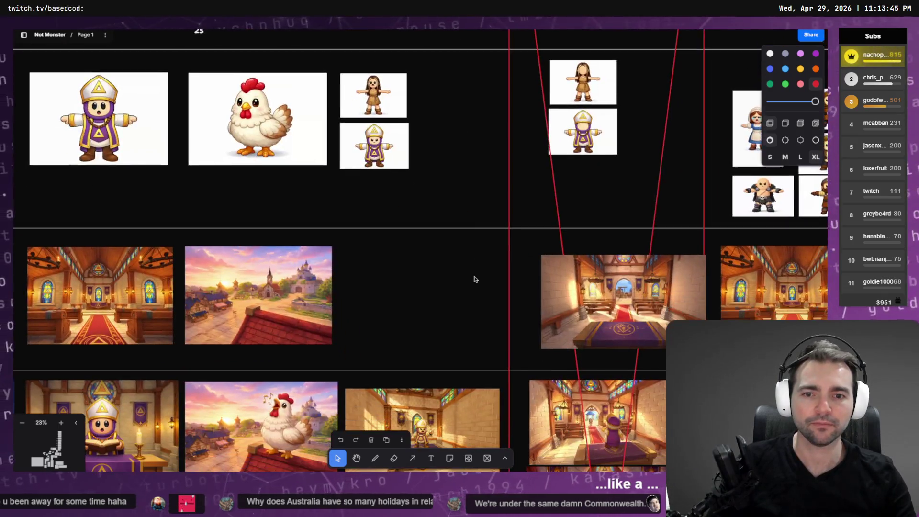
key("ctrl+v")
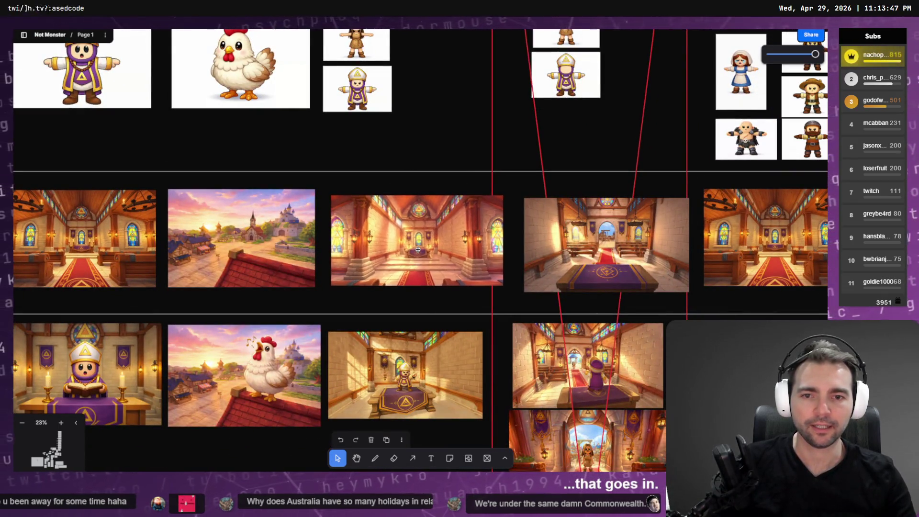
Download the golden chapel image from ChatGPT.
key("alt+Tab")
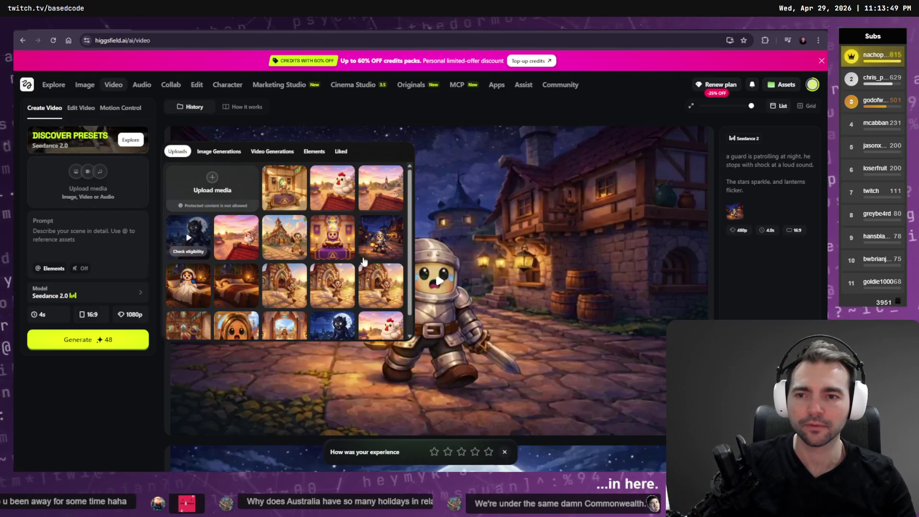
key("alt+Tab")
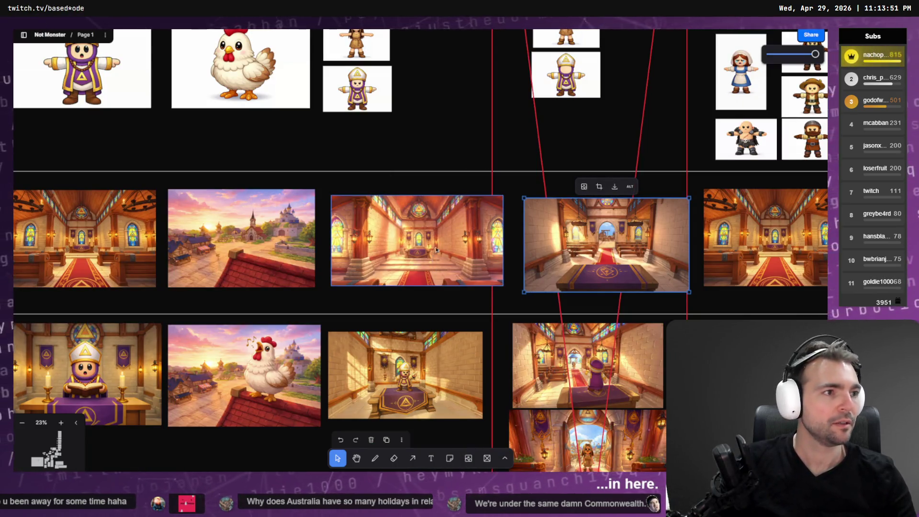
key("alt+Tab")
left_click(779, 70)
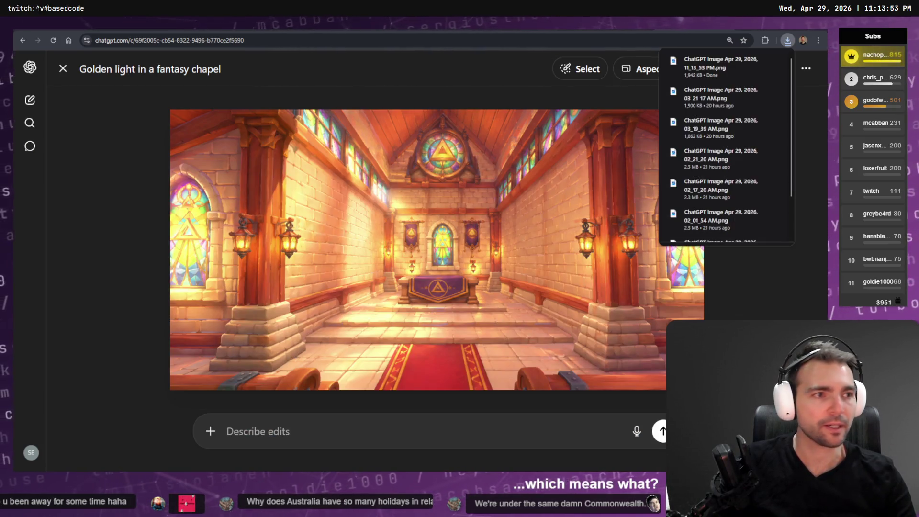
Upload the downloaded chapel PNG from Downloads into Higgsfield's media library.
key("alt+Tab")
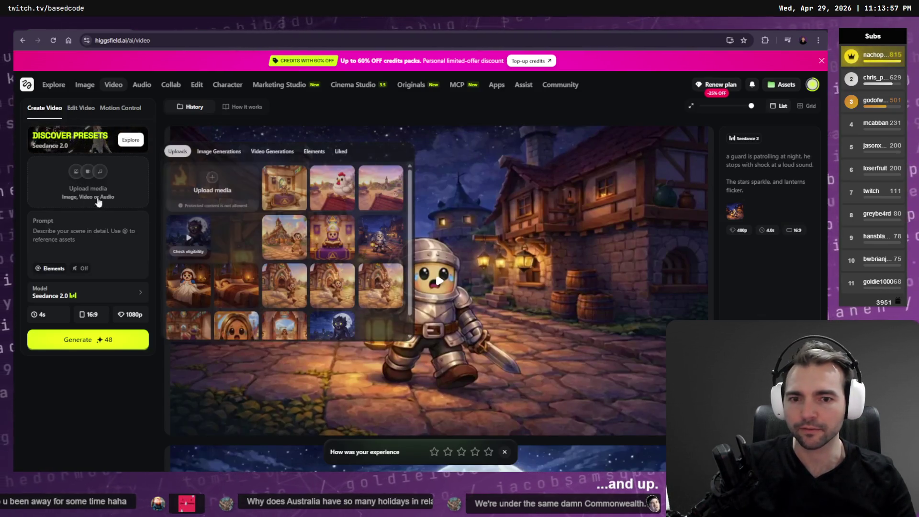
left_click(190, 182)
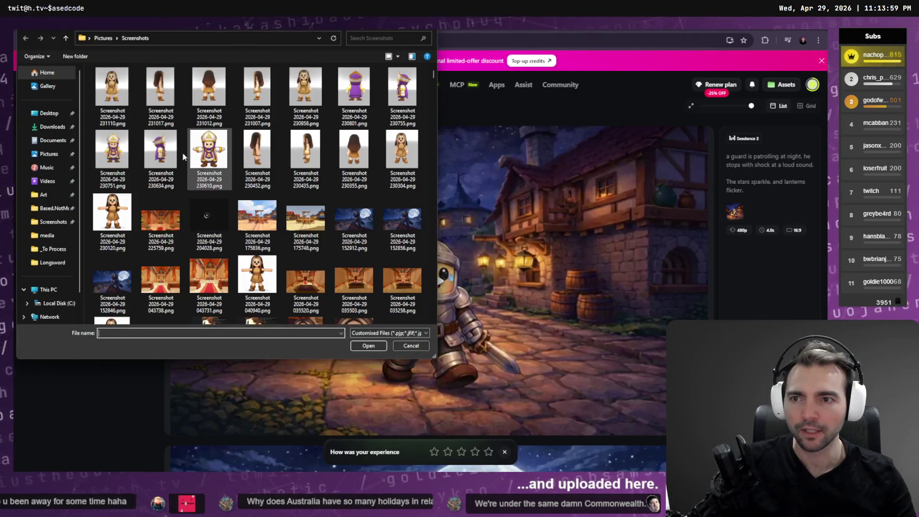
left_click(51, 126)
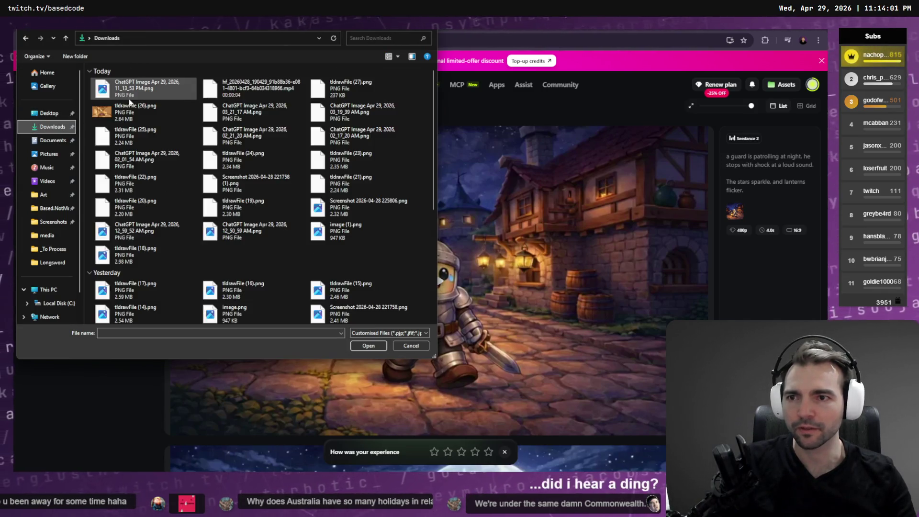
double_click(130, 96)
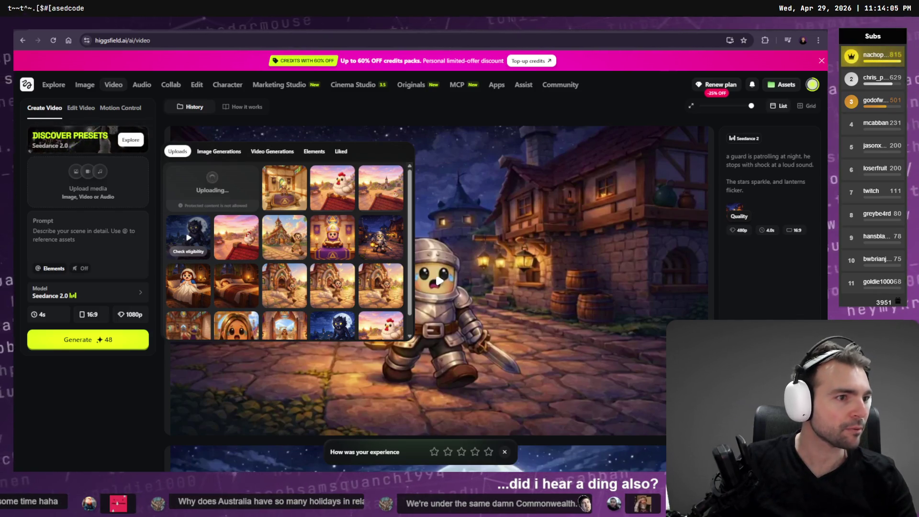
key("alt+Tab")
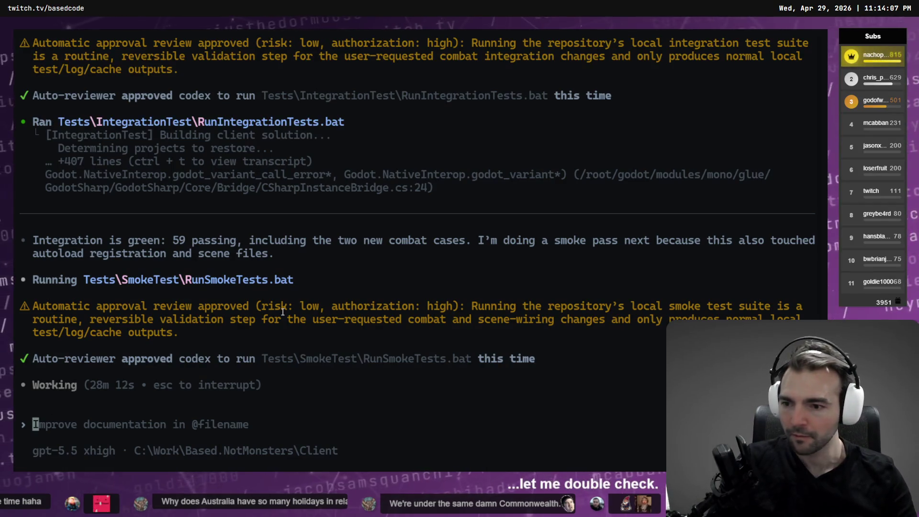
key("alt+Tab")
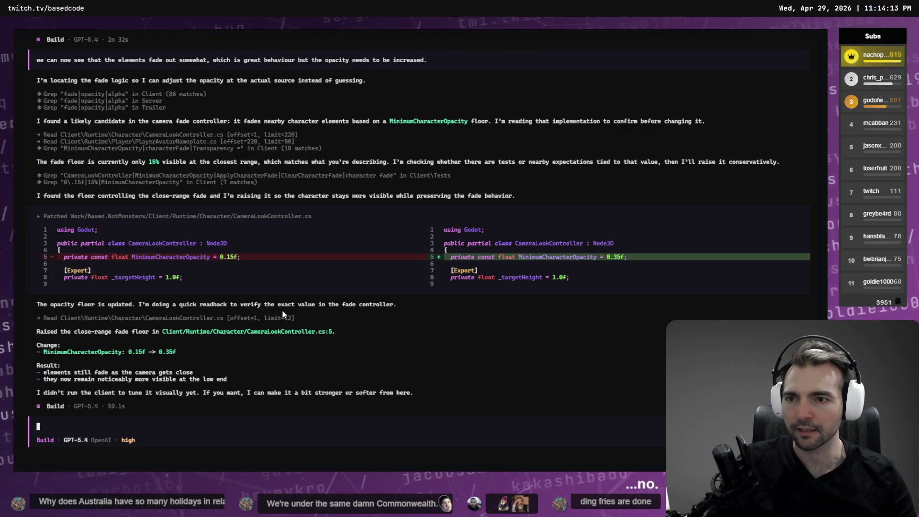
Dictate and submit a request making the client auto-reconnect after a server restart.
key("alt+Tab")
key("alt+Tab")
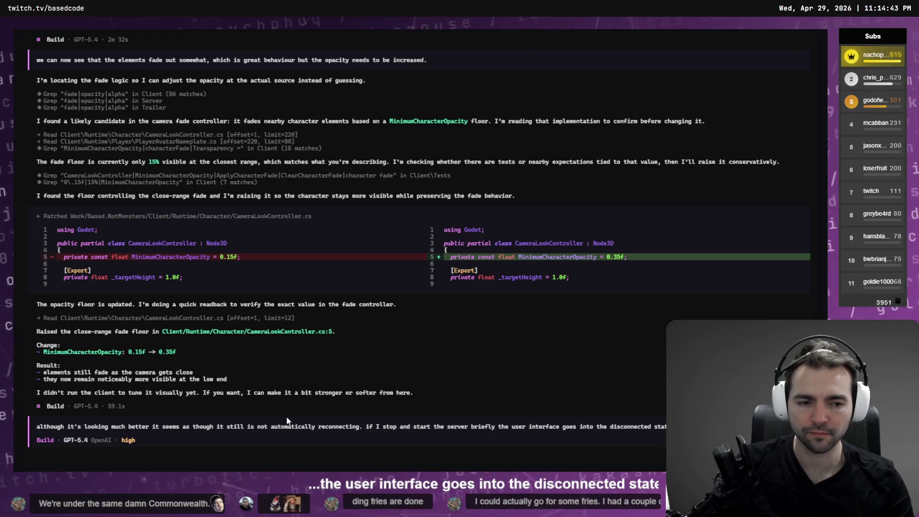
key("alt+space")
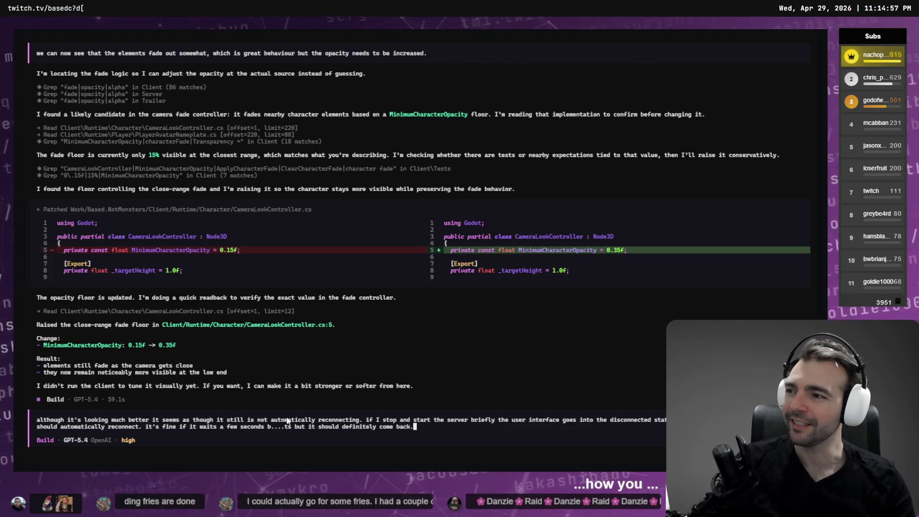
key("Return")
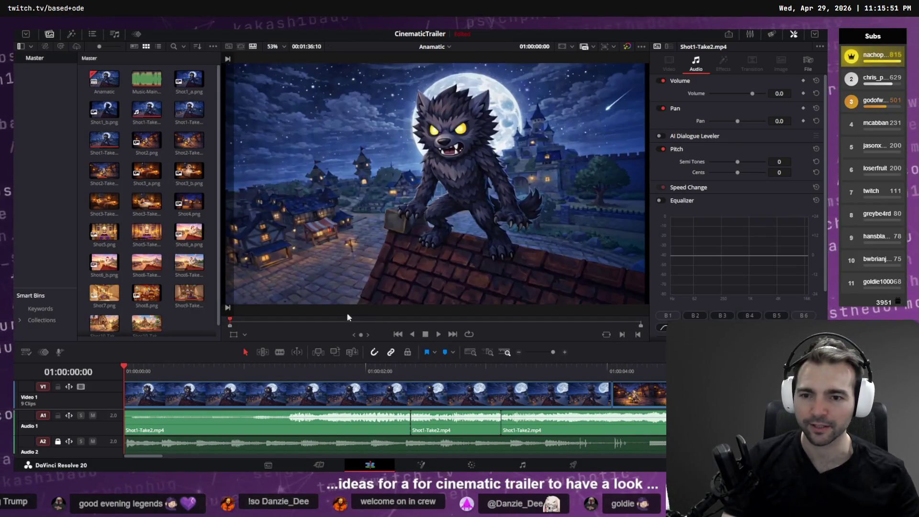
key("space")
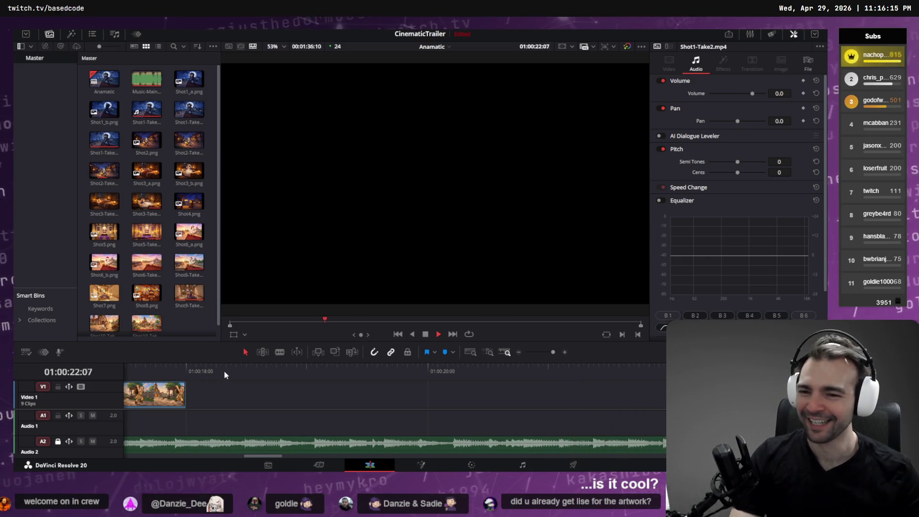
key("Home")
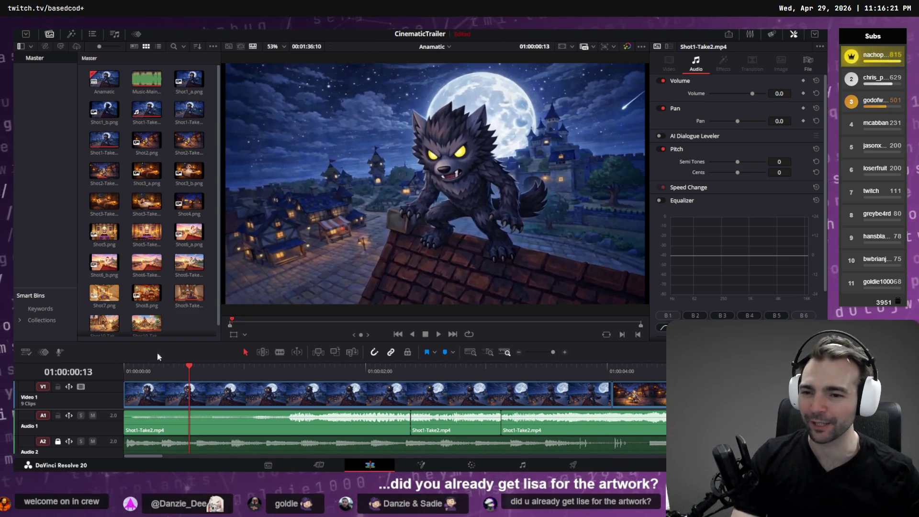
left_click_drag(190, 372, 123, 372)
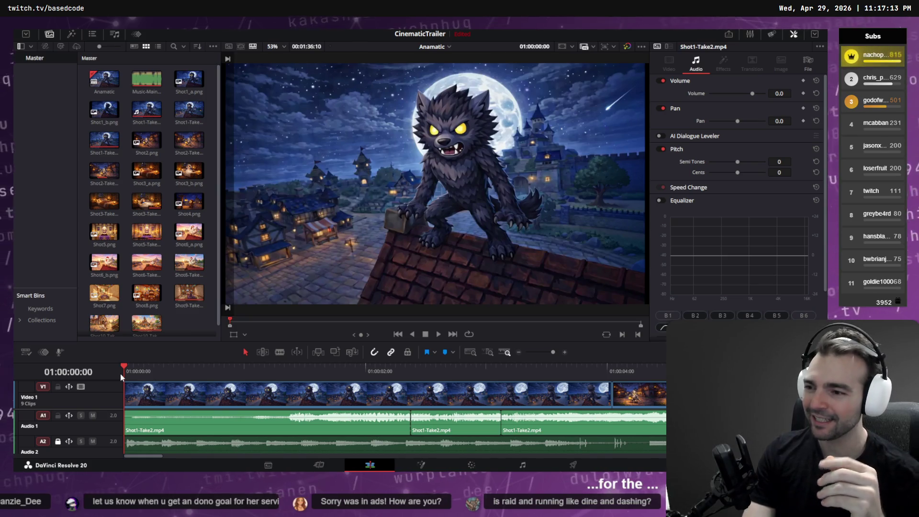
key("space")
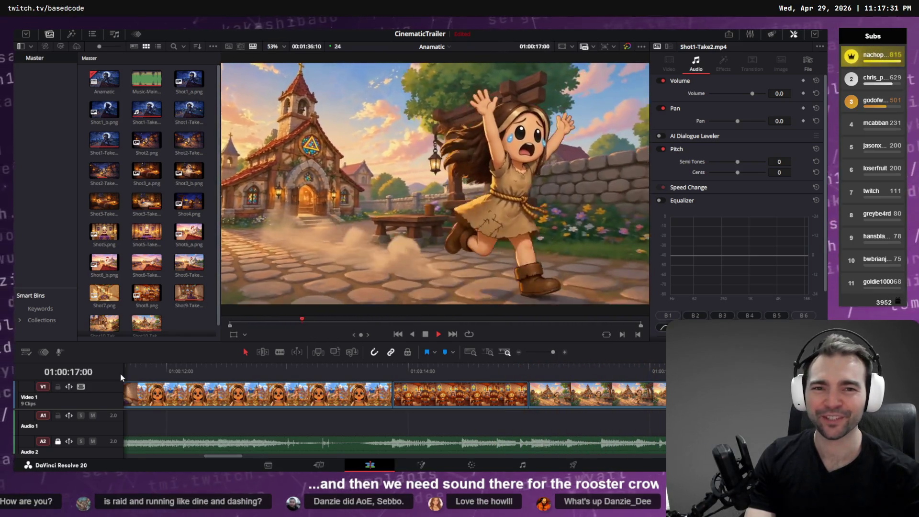
key("space")
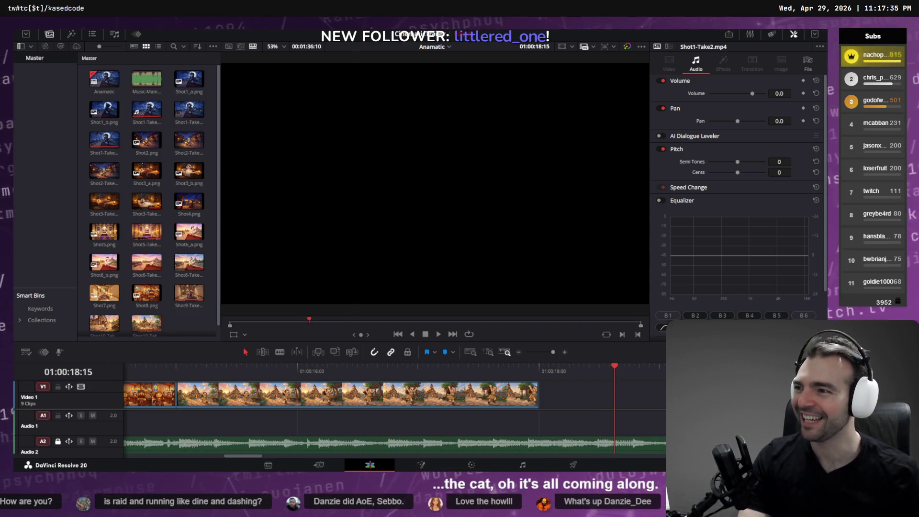
left_click(182, 368)
key("space")
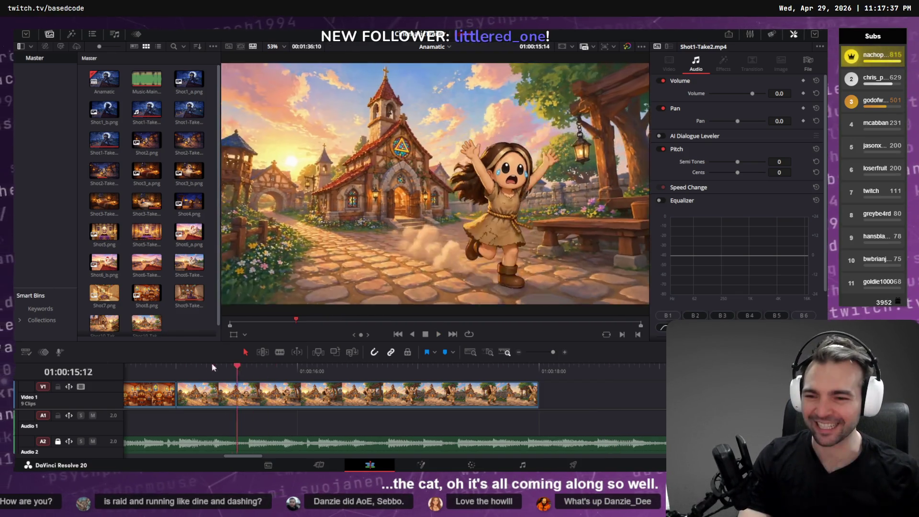
key("Home")
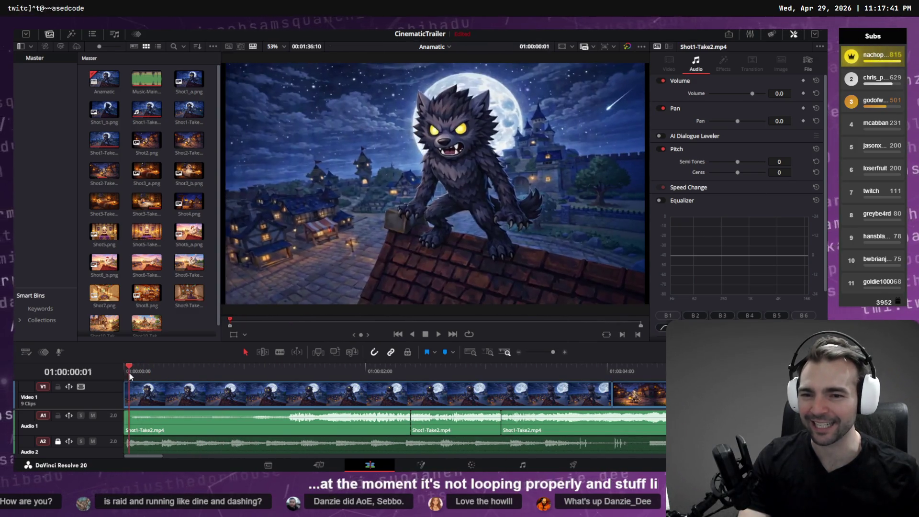
mouse_move(130, 376)
left_mouse_down()
mouse_move(172, 366)
mouse_move(803, 366)
mouse_move(124, 366)
left_mouse_up()
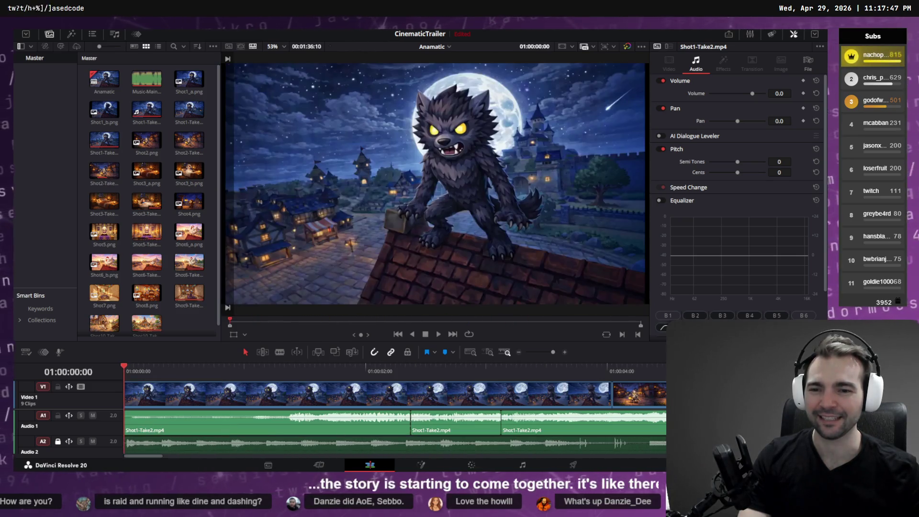
scroll(229, 373, "right", 10)
left_click(230, 372)
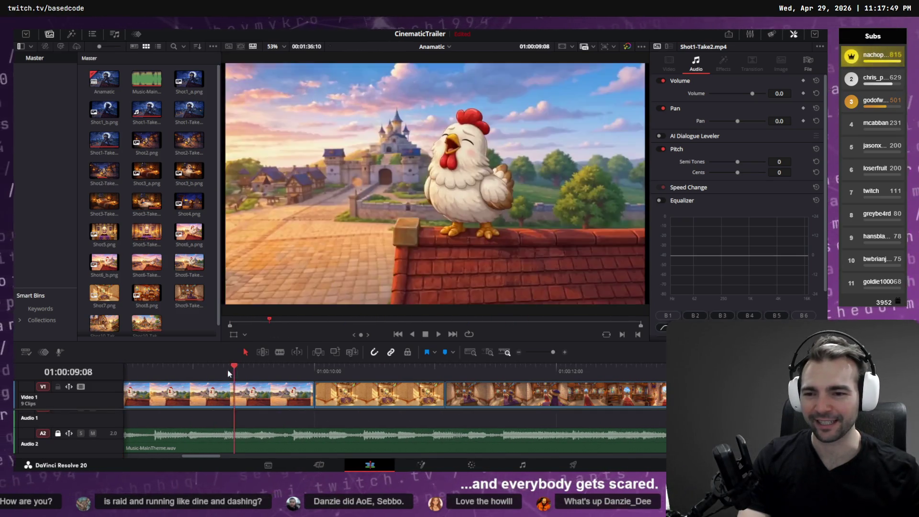
key("Home")
left_click(420, 369)
key("space")
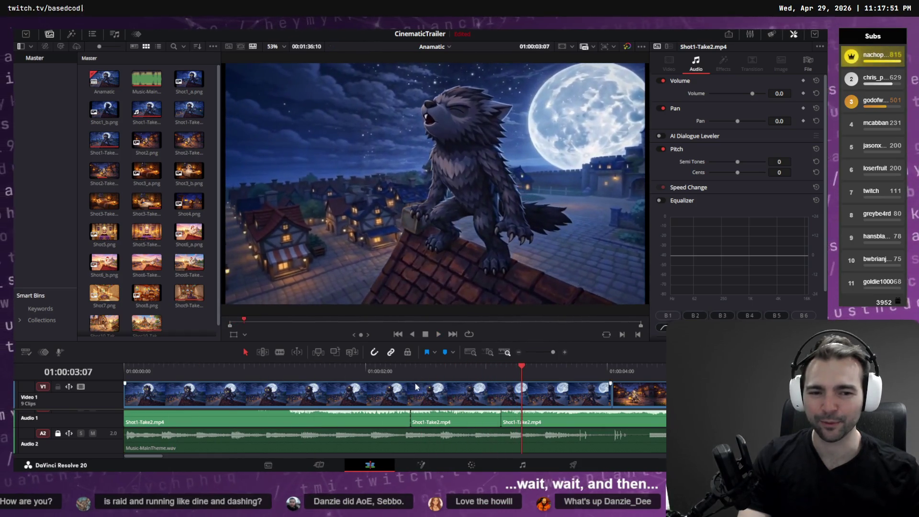
scroll(414, 386, "down", 10)
left_click(270, 372)
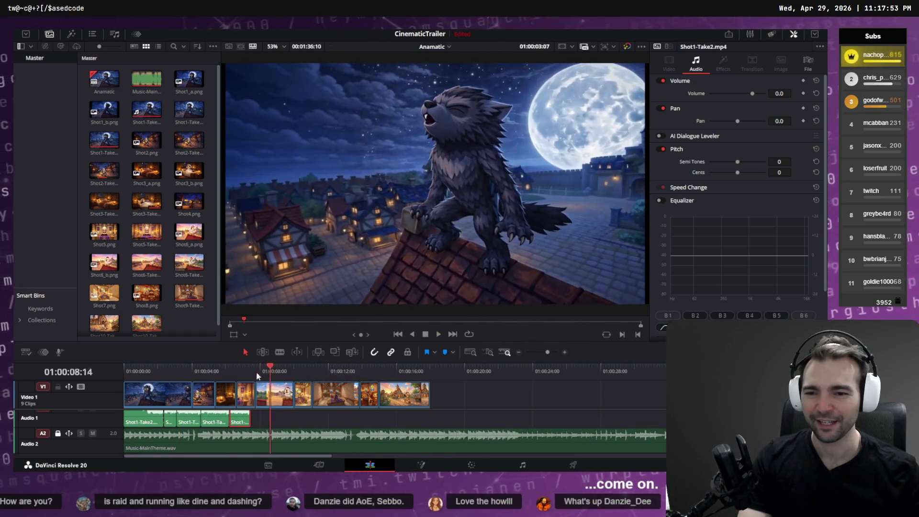
Scrub the trailer timeline through the bishop and gateway shots.
mouse_move(257, 376)
left_mouse_down()
mouse_move(202, 369)
mouse_move(351, 365)
mouse_move(340, 366)
left_mouse_up()
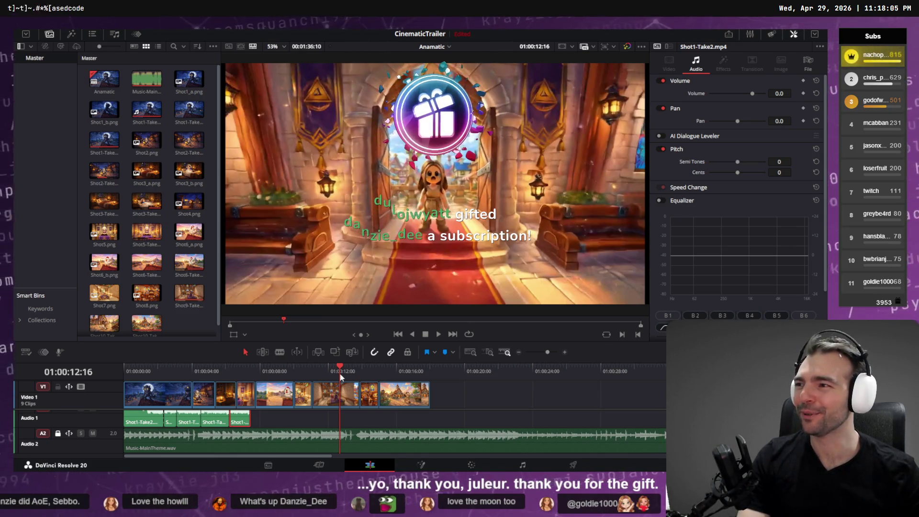
left_click_drag(340, 375, 460, 369)
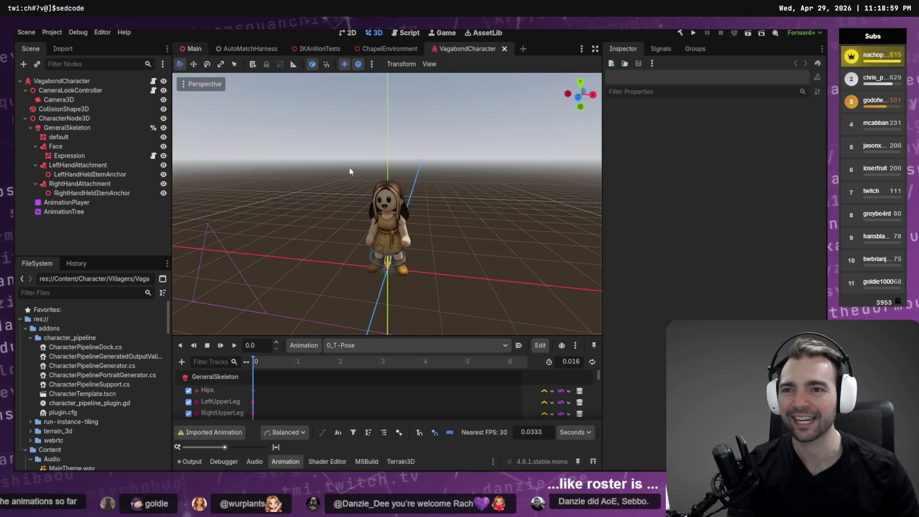
Move from the Main scene to the AutoMatchHarness scene.
key("ctrl+Tab")
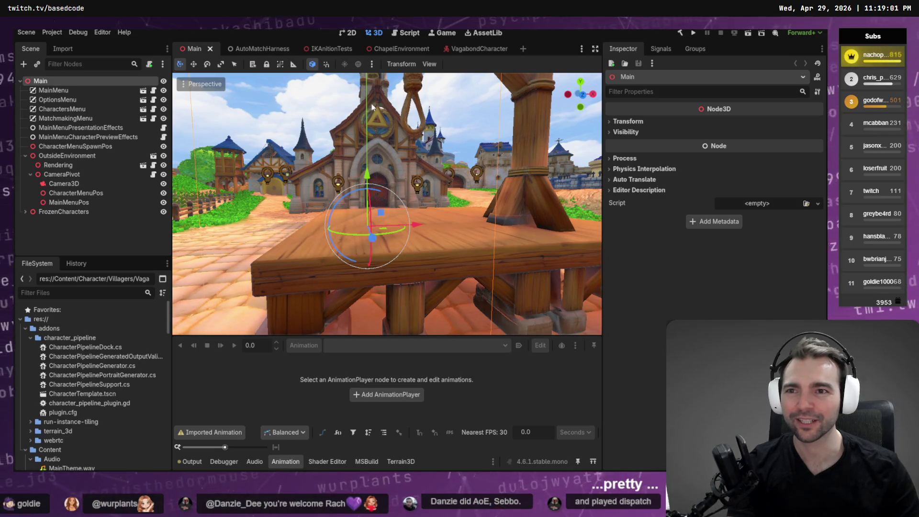
left_click(258, 49)
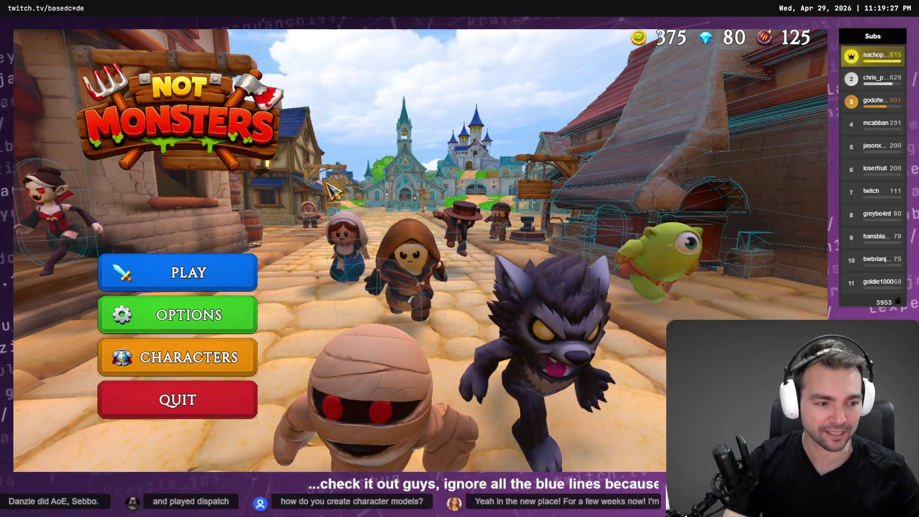
Open the Characters roster and preview the Artist plus several random villagers.
left_click(209, 344)
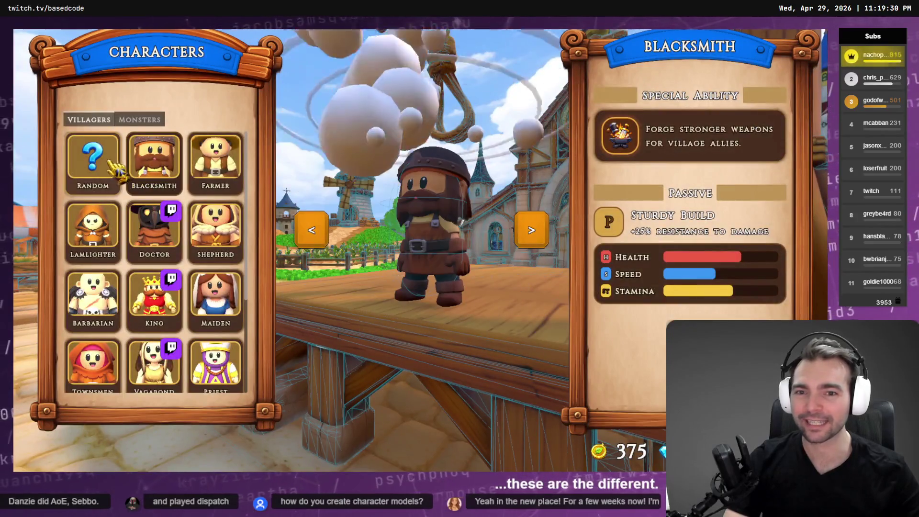
left_click(101, 170)
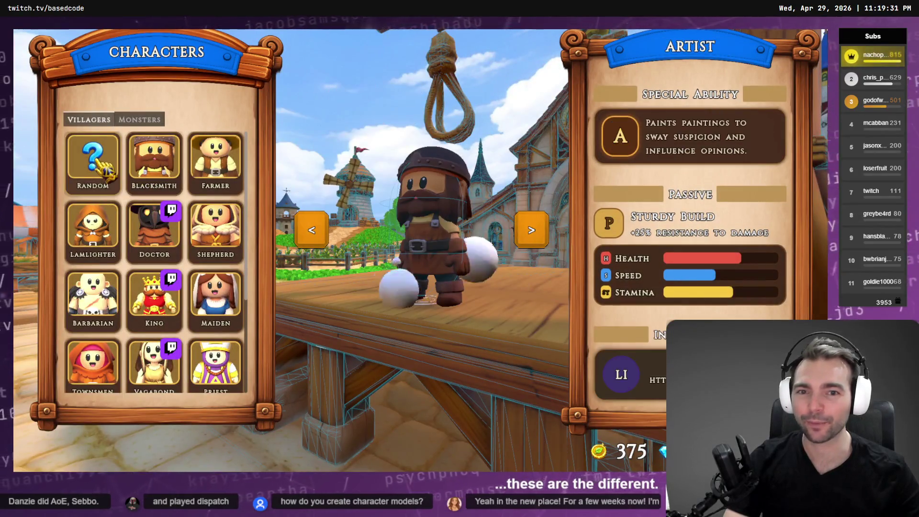
left_click(102, 170)
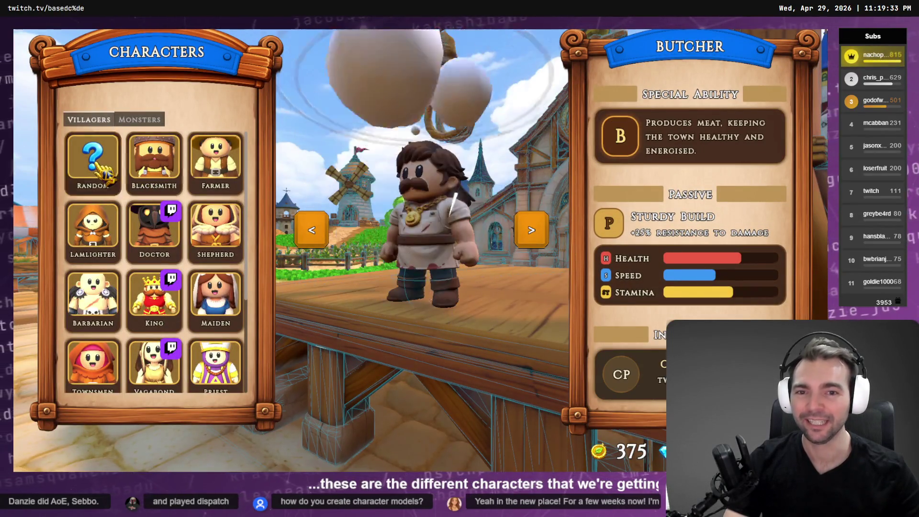
left_click(101, 170)
left_click(101, 170)
left_click(101, 170)
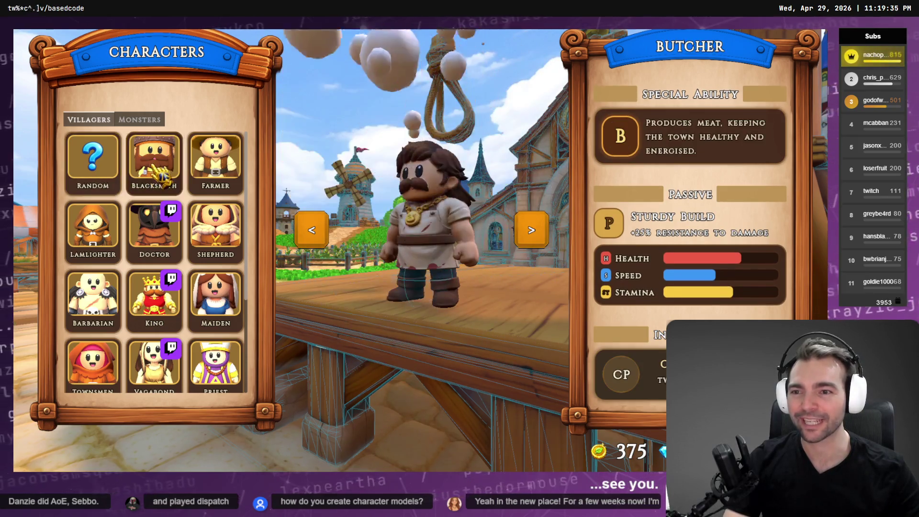
left_click(102, 170)
Preview the Doctor, Fruitseller, Artist and Knight villagers.
left_click(155, 231)
scroll(156, 232, "down", 1)
scroll(163, 239, "down", 2)
left_click(154, 287)
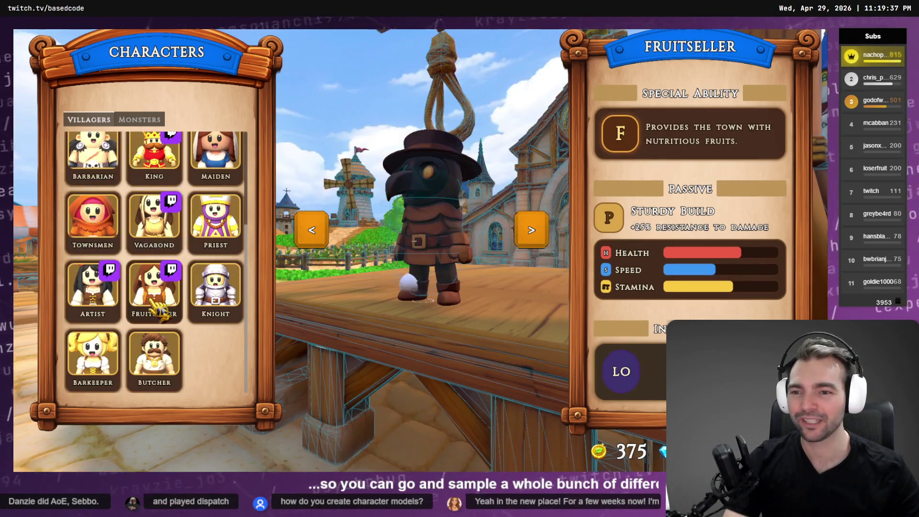
left_click(111, 309)
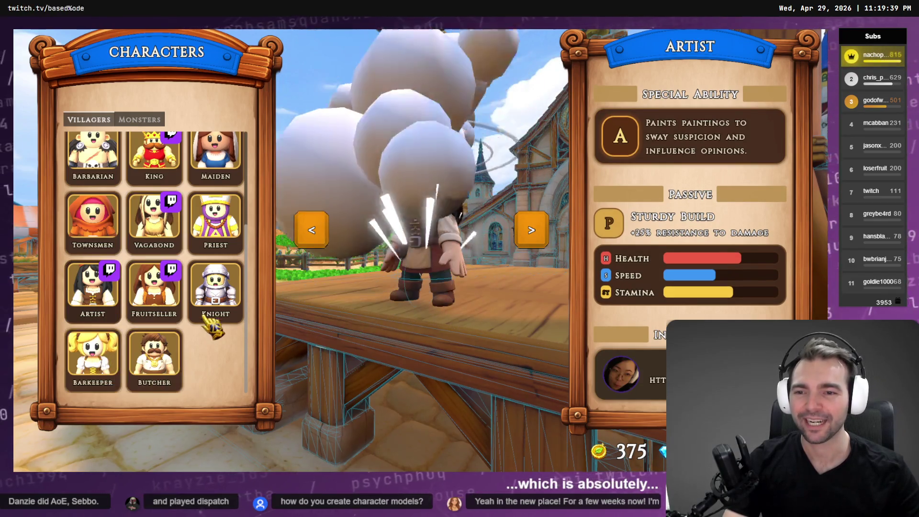
left_click(211, 301)
Browse the monster roster, previewing the Cyclops, Witch and Vampire.
left_click(134, 120)
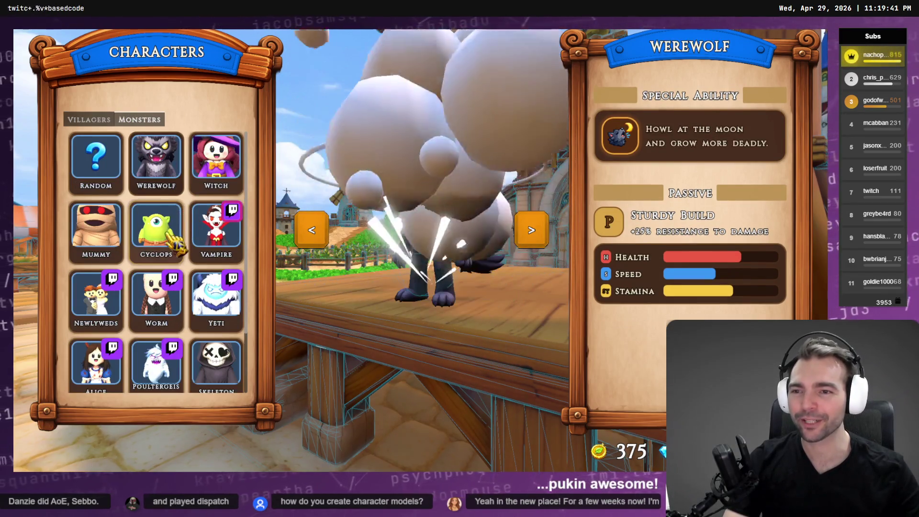
left_click(160, 234)
left_click(217, 160)
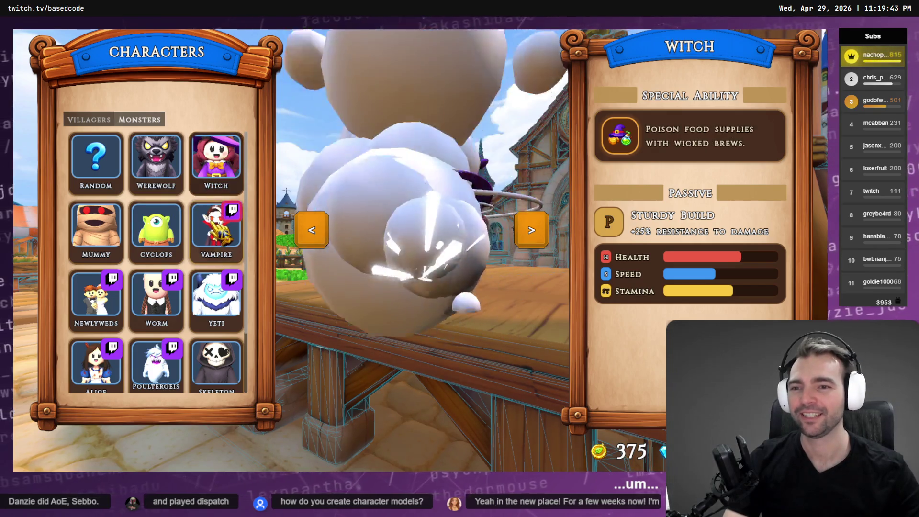
left_click(209, 234)
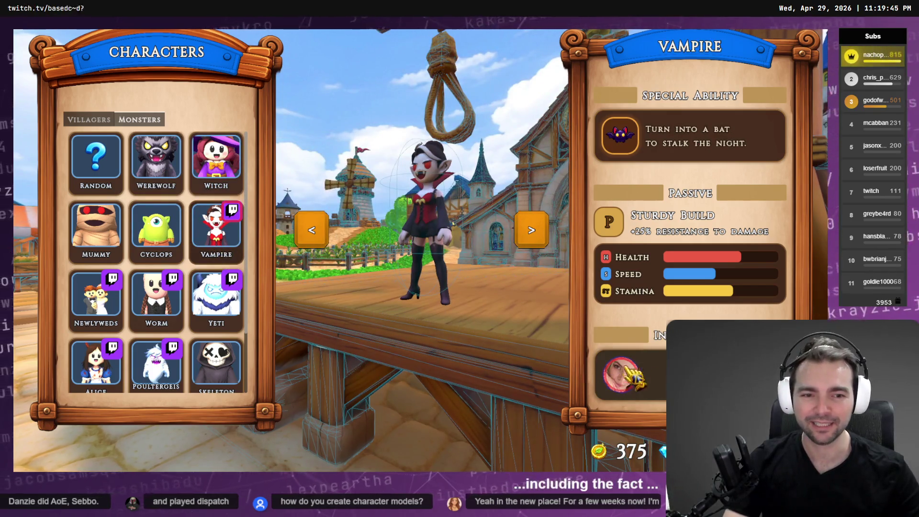
scroll(250, 301, "down", 2)
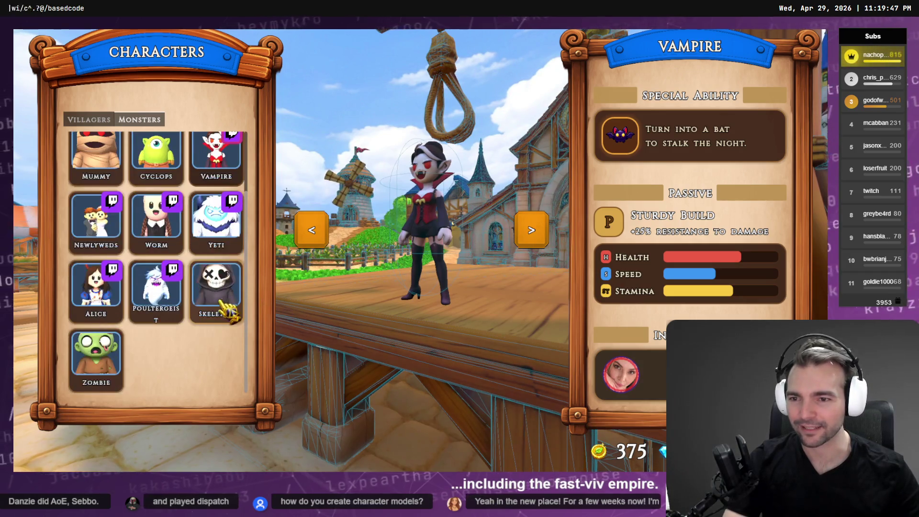
scroll(231, 308, "up", 2)
Preview the Doctor villager again, then open Play Online from the main menu.
left_click(89, 120)
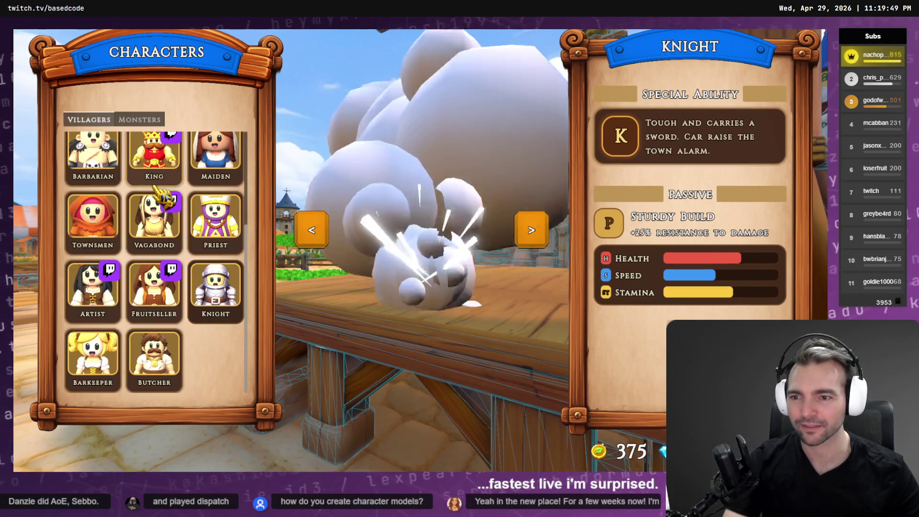
scroll(165, 244, "down", 1)
scroll(165, 244, "up", 1)
left_click(164, 238)
key("Escape")
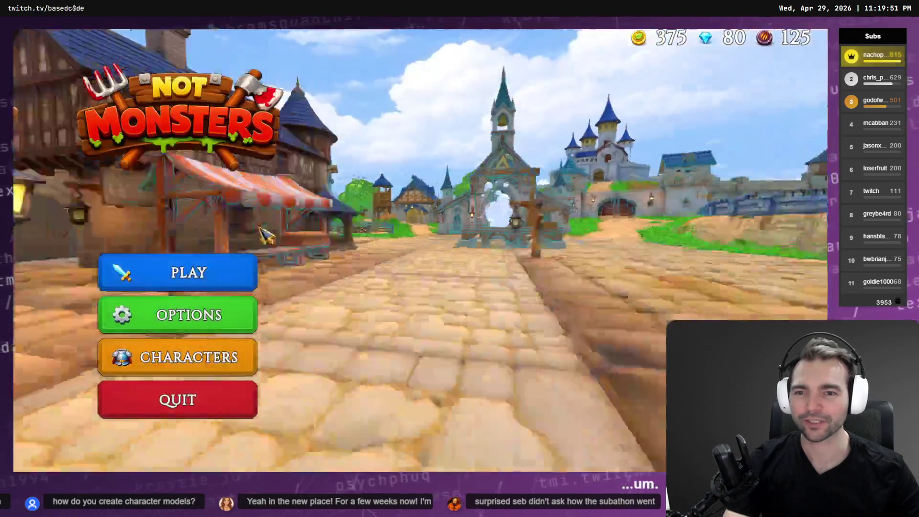
left_click(220, 273)
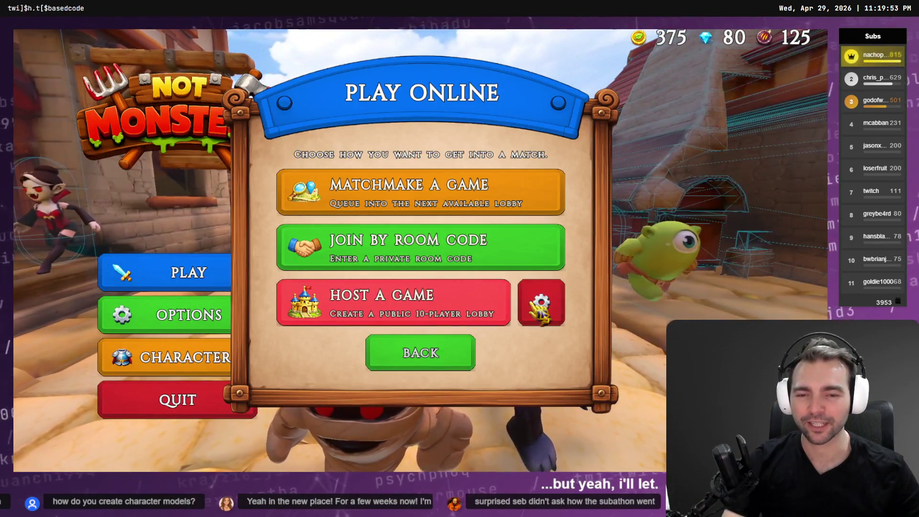
Create a hosted game with the room size set to 4 players.
left_click(541, 302)
left_click_drag(424, 289, 261, 311)
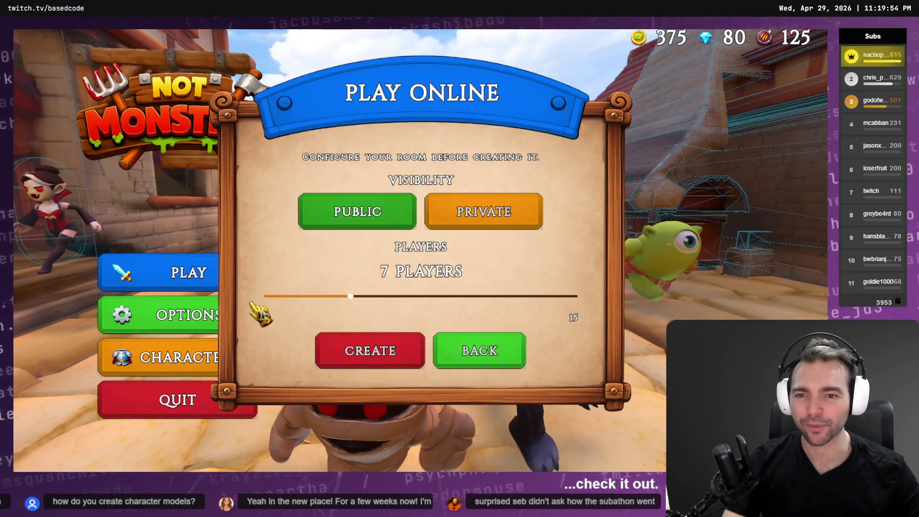
left_click(380, 352)
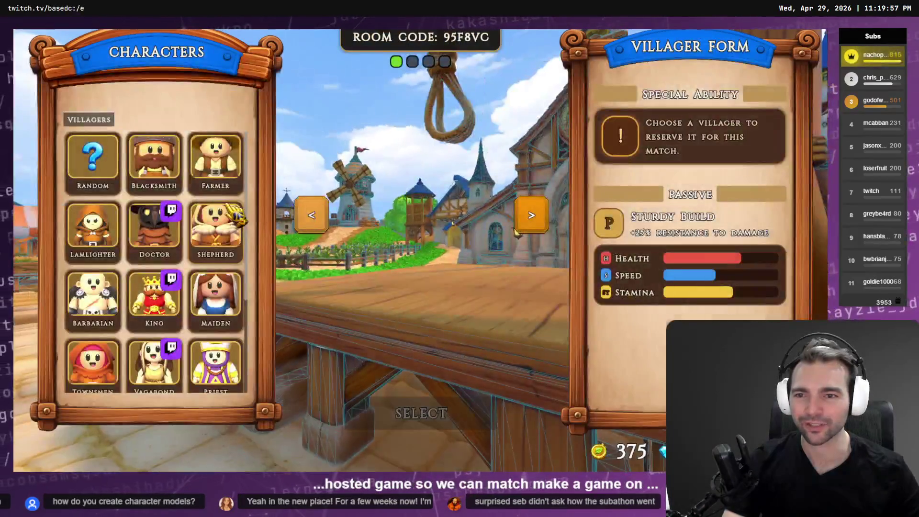
Choose the Butcher villager for the match.
scroll(155, 264, "down", 3)
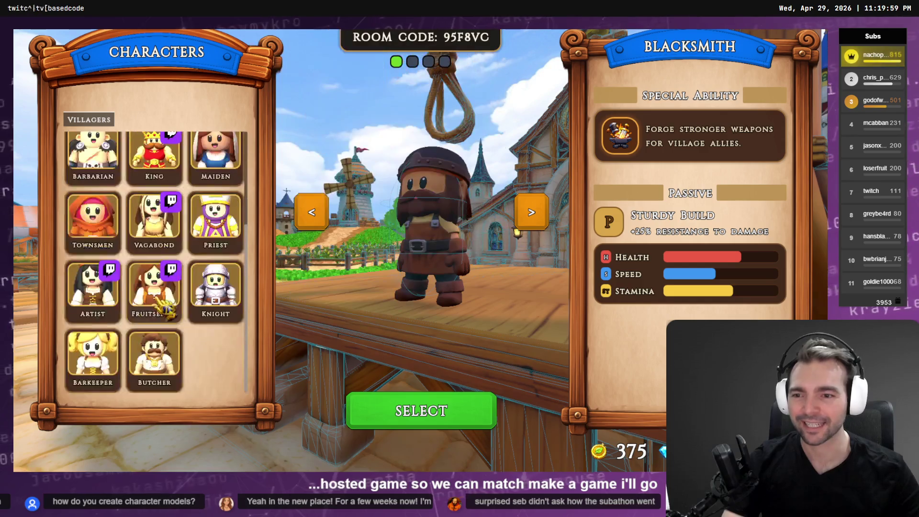
left_click(154, 359)
left_click(431, 410)
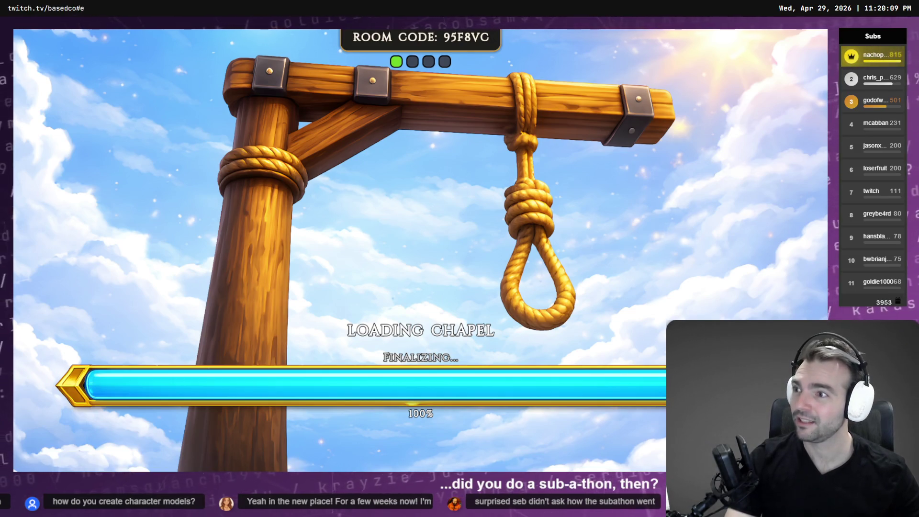
Run the character up the chapel aisle toward the altar, then exit the game.
key("w")
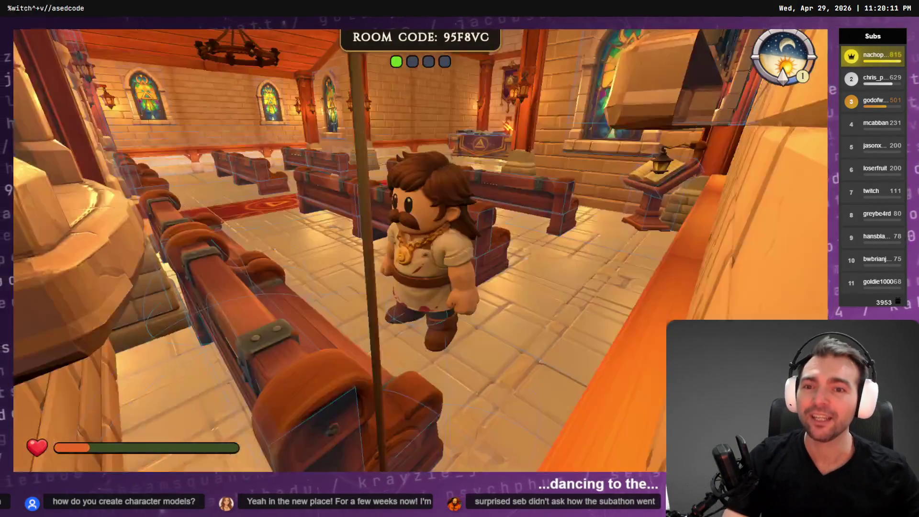
key("w")
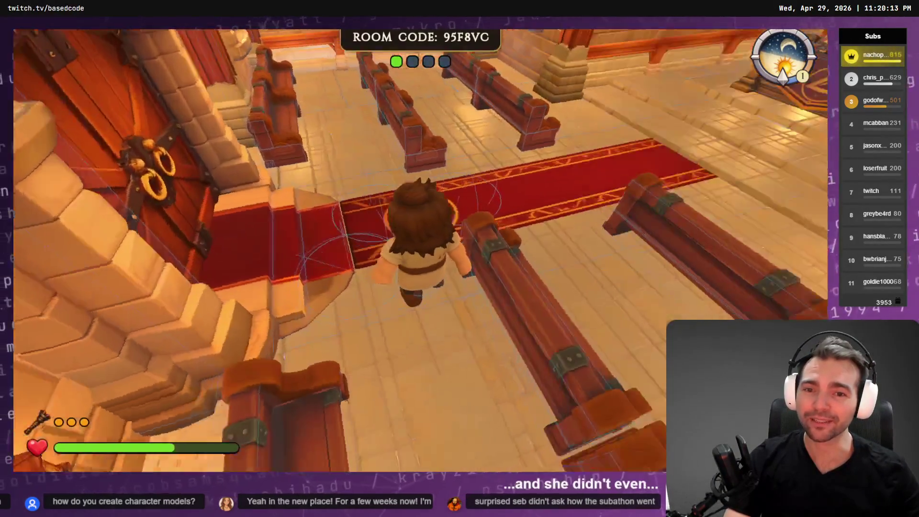
key("w")
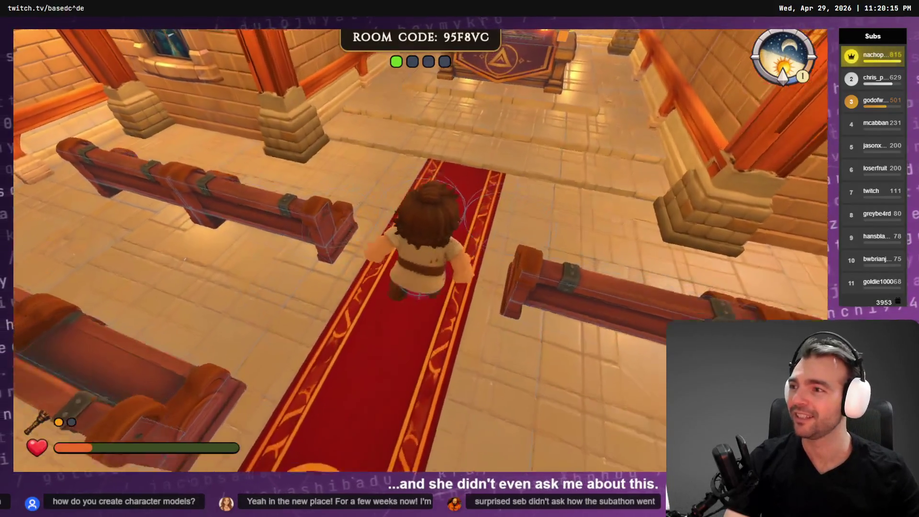
key("Escape")
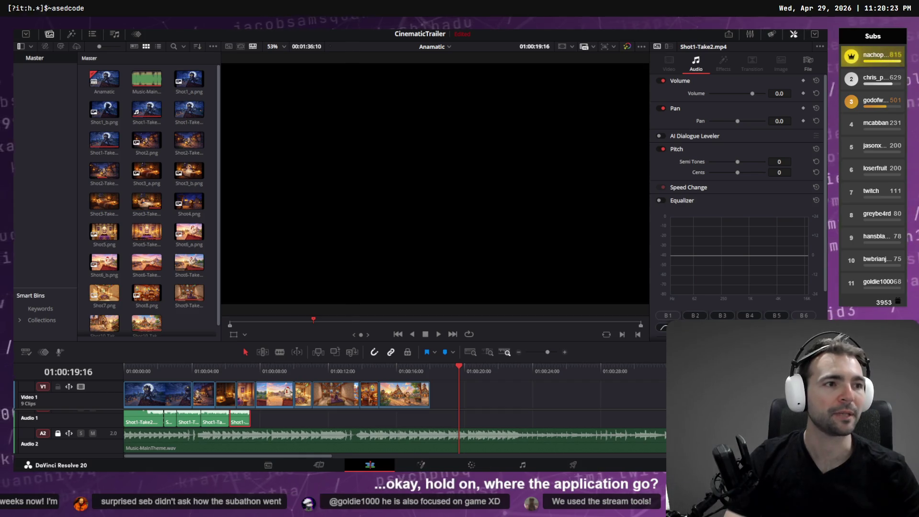
key("alt+Tab")
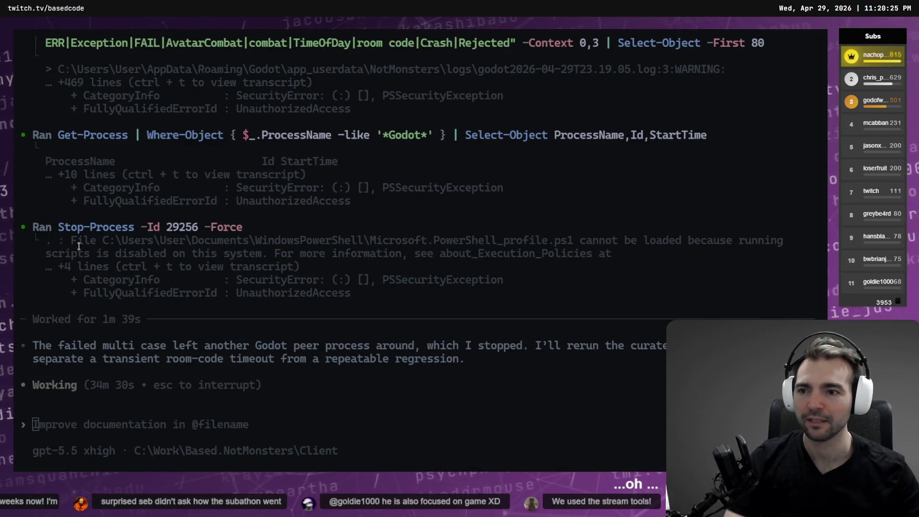
Highlight the Stop-Process line in the Codex output while the multiplayer tests rerun.
left_click_drag(32, 227, 249, 227)
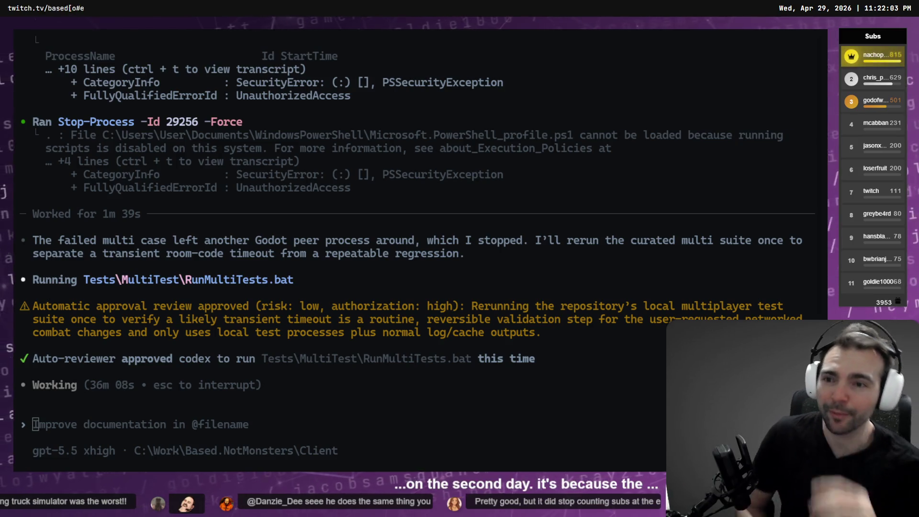
key("alt+Tab")
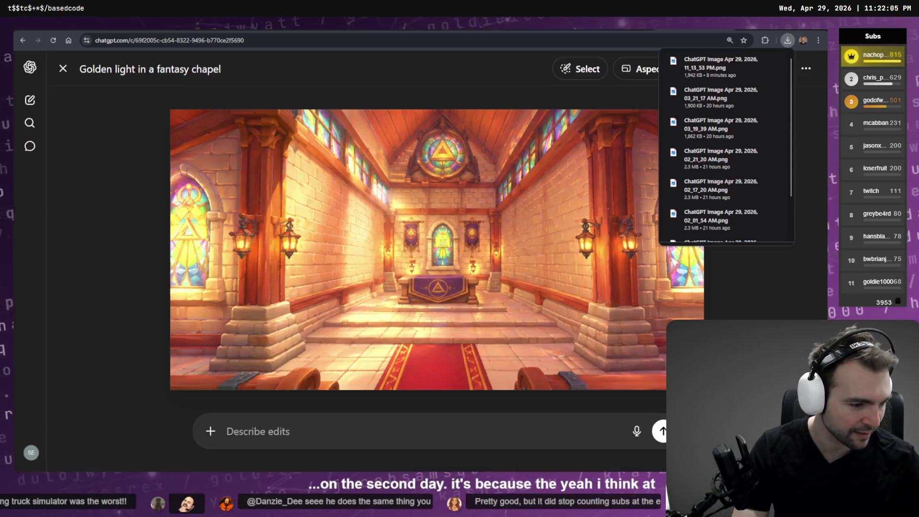
Load chatgpt.com and basedstreamtools.com in new tabs.
key("ctrl+t")
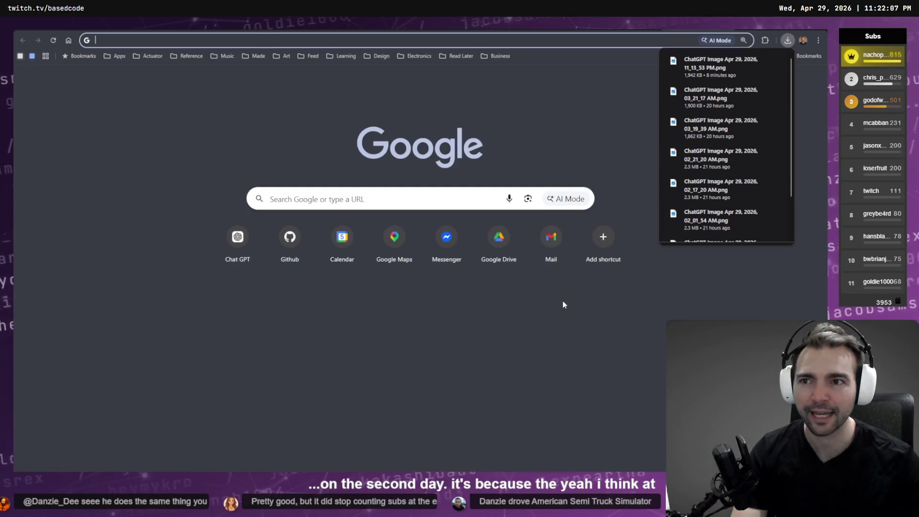
type("chatgpt.com")
key("Return")
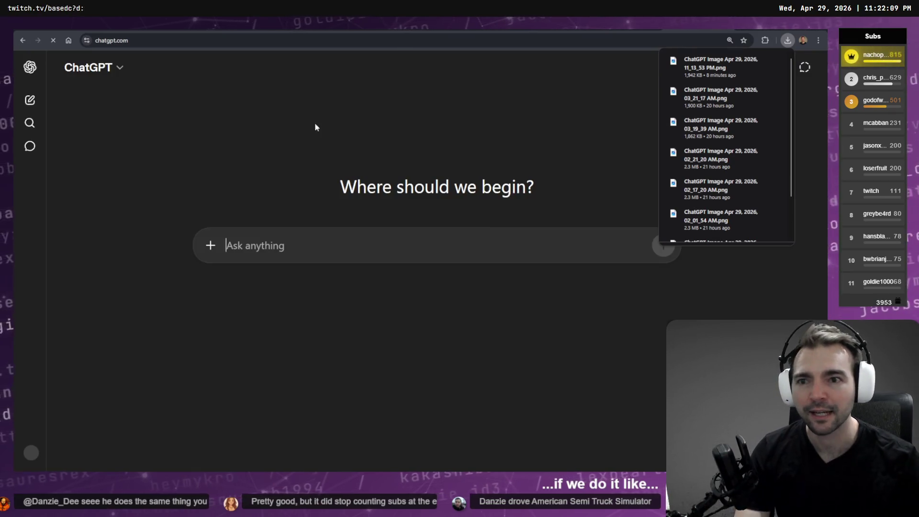
key("ctrl+t")
type("basedstreamtools.com")
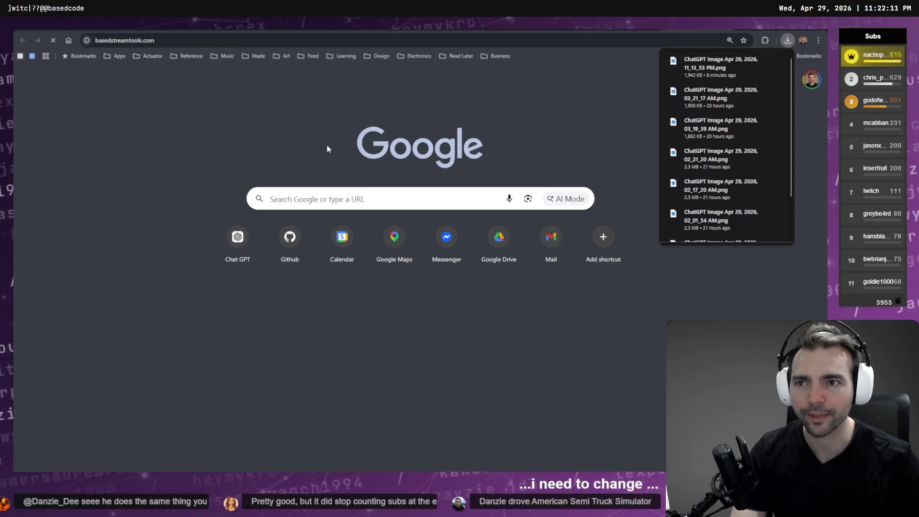
key("Return")
Close the new tab, then bring up the profile switcher and downloads list.
key("ctrl+w")
key("ctrl+shift+m")
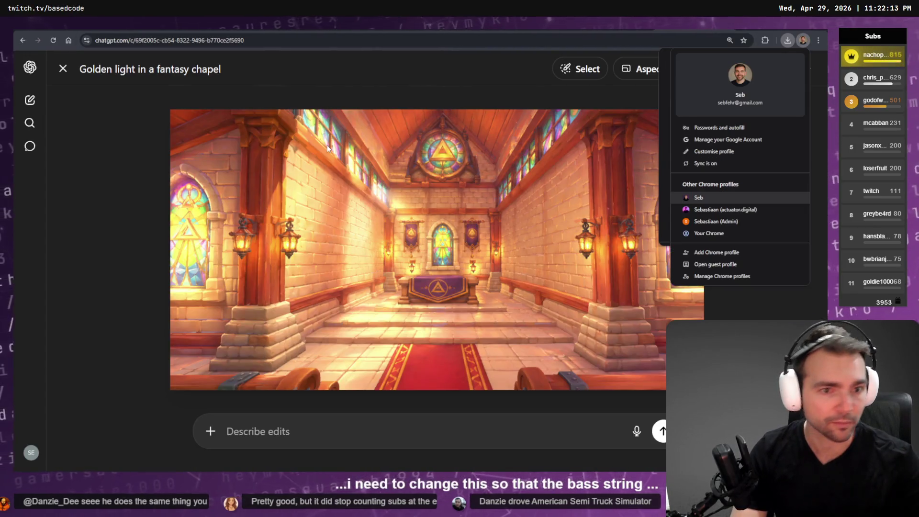
key("ctrl+j")
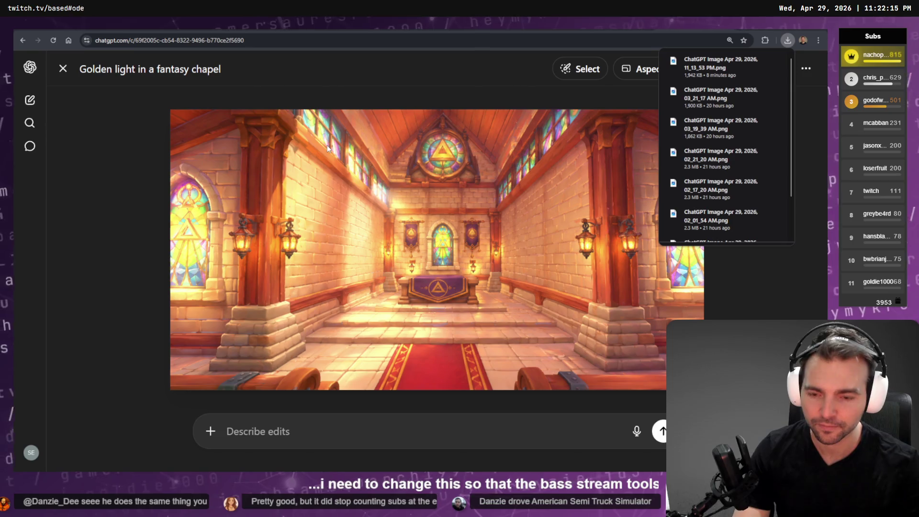
In the other profile, load dashboard.twitch.tv and basedstreamtools.com in new tabs.
key("ctrl+t")
type("dashboard.twitch.tv")
key("Return")
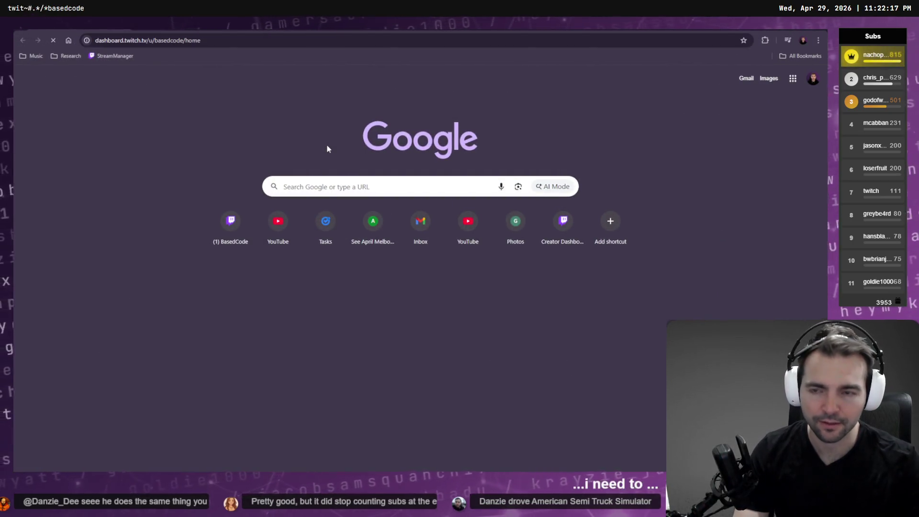
key("ctrl+t")
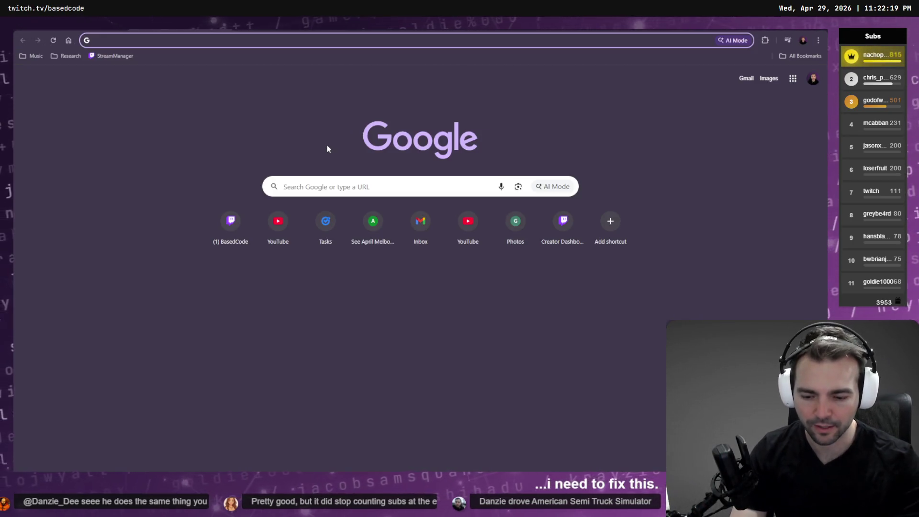
type("bas")
key("Return")
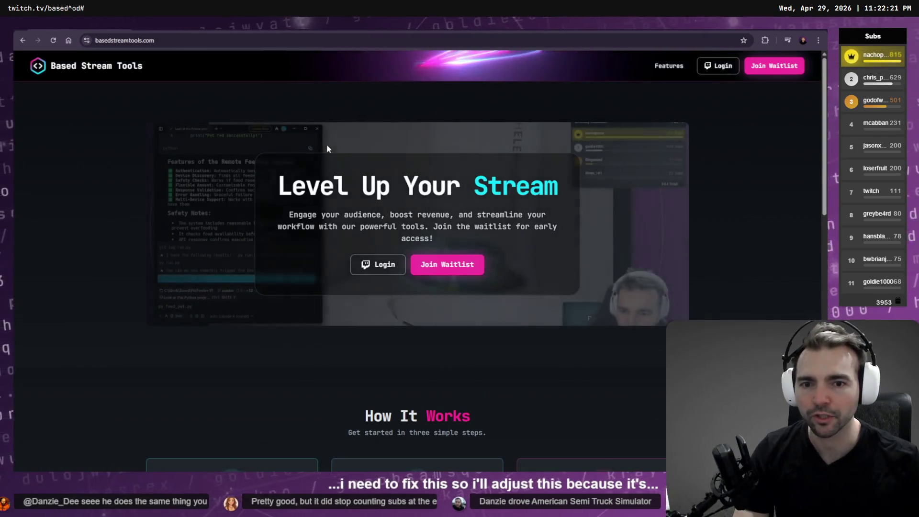
Log in to Based Stream Tools, open the Goals page, and check the Sunjam group's From date calendar.
left_click(390, 262)
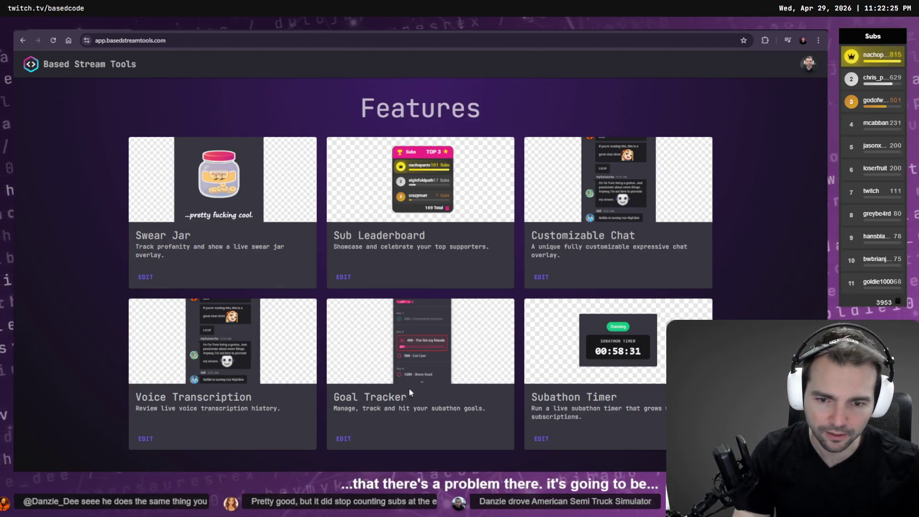
left_click(344, 439)
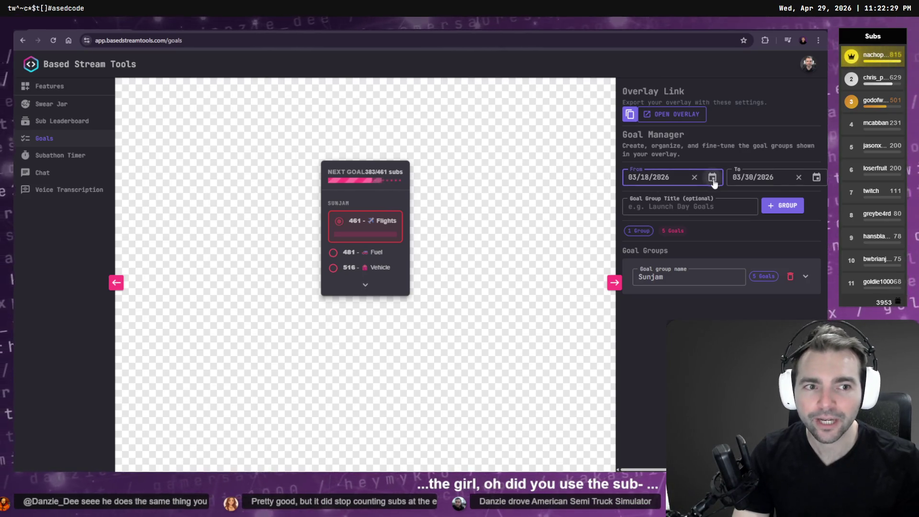
left_click(650, 184)
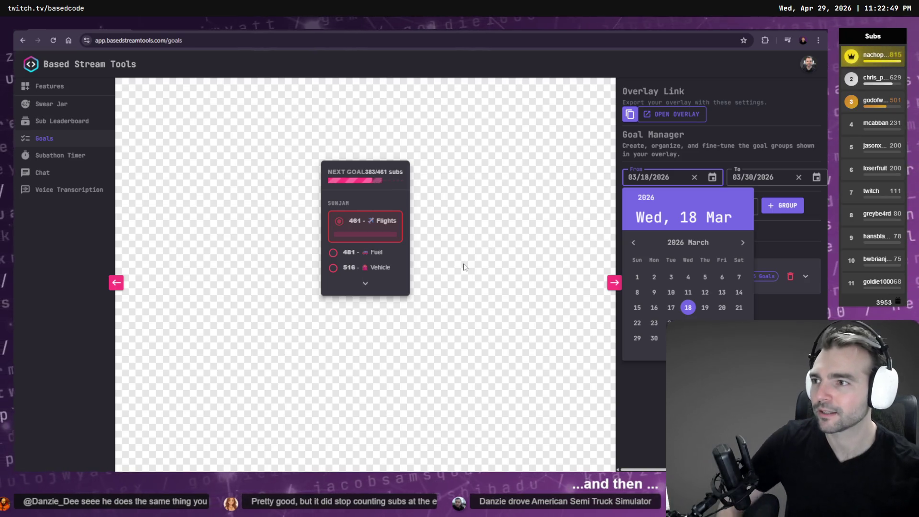
left_click(478, 250)
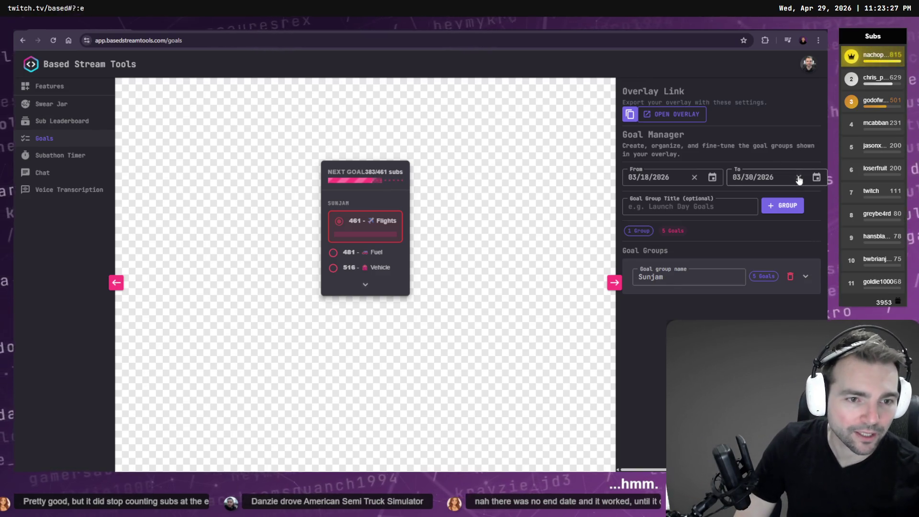
Browse the end-date calendar through April and May, trying 30 May and then 1 April.
left_click(817, 178)
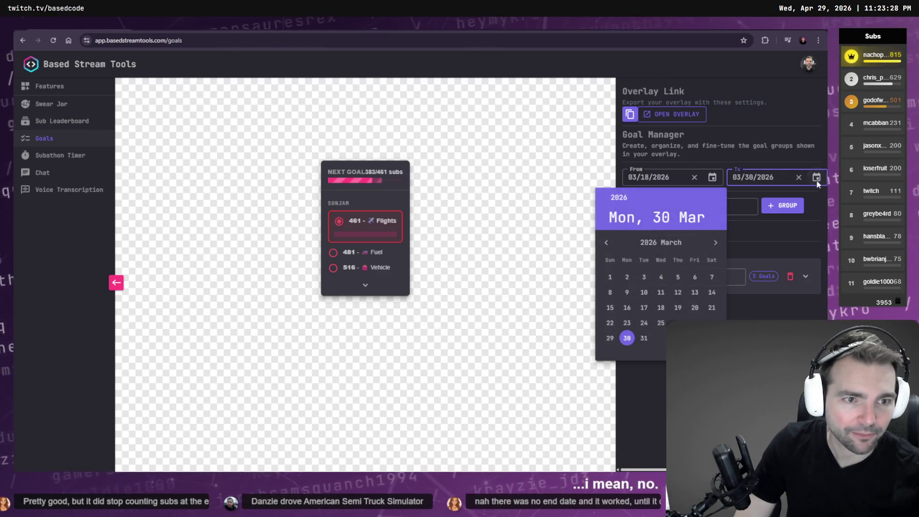
left_click(715, 243)
left_click(714, 244)
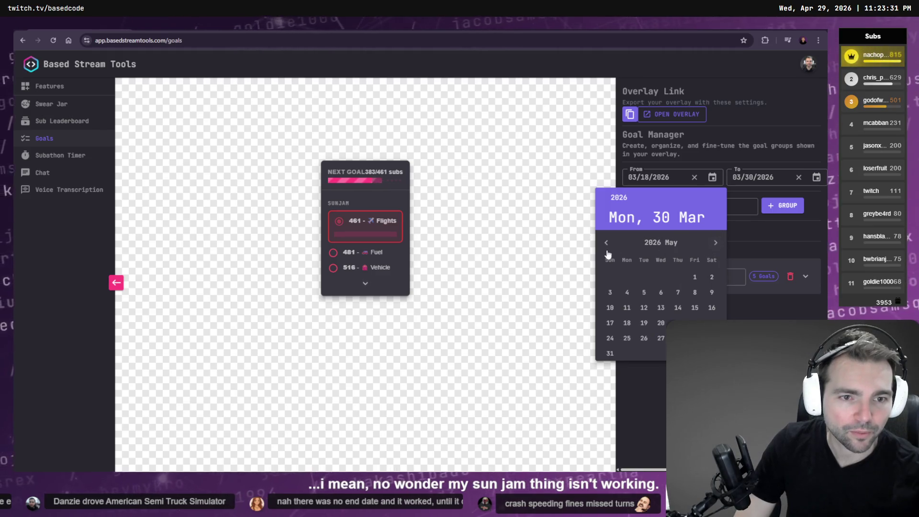
left_click(606, 243)
left_click(716, 242)
left_click(712, 338)
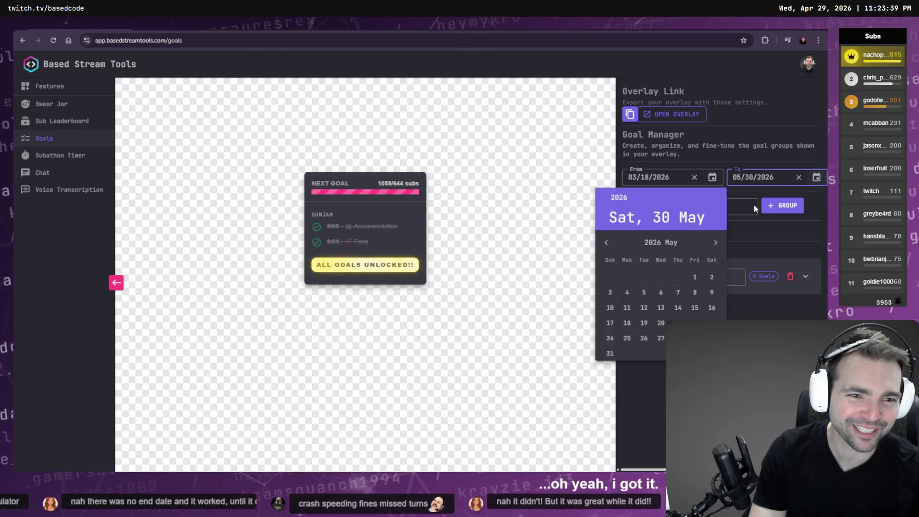
left_click(607, 244)
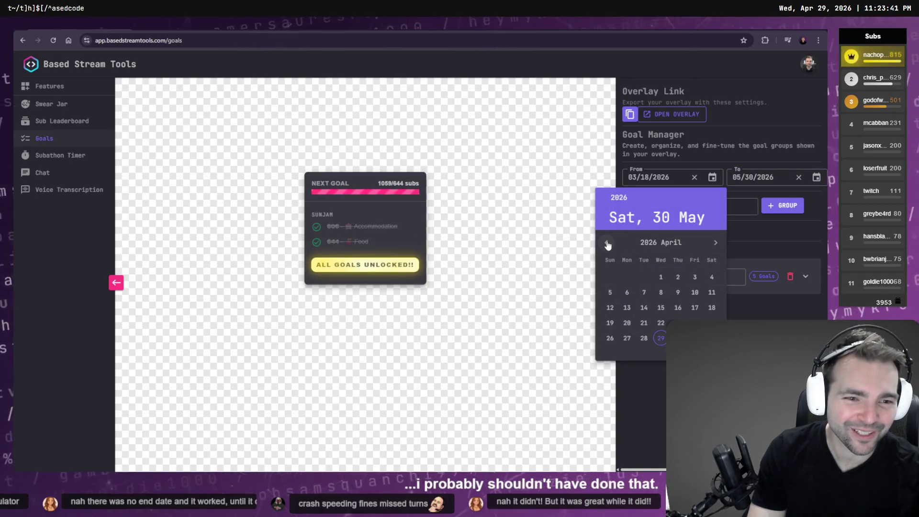
left_click(661, 277)
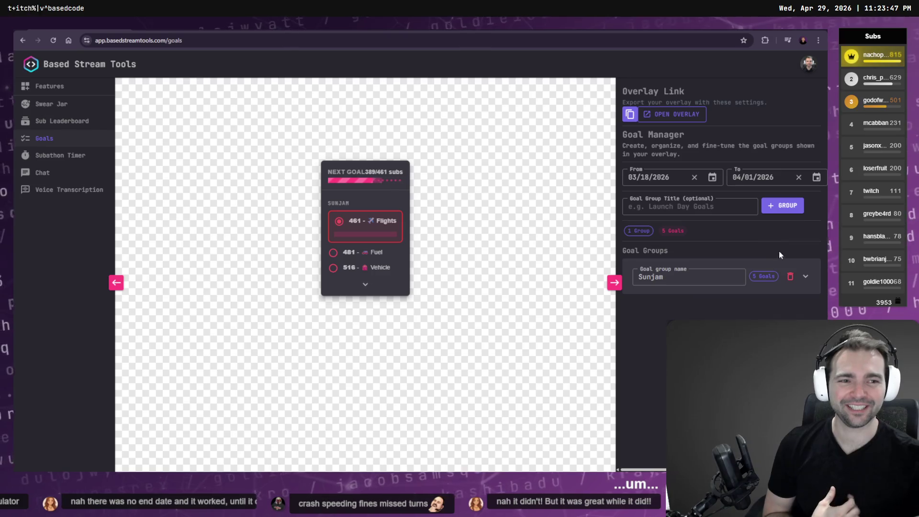
Try 15 and 8 April, settle the end date on 04/15/2026, and expand the Sunjam group.
left_click(816, 177)
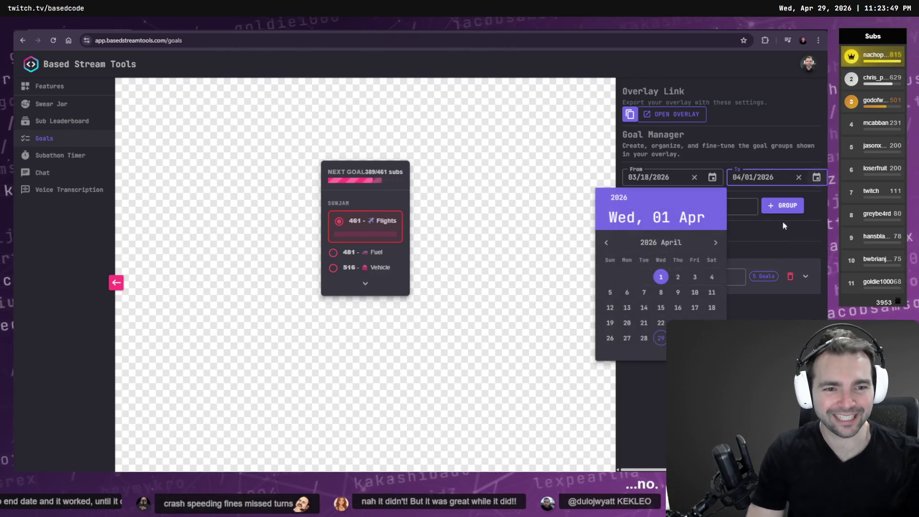
left_click(662, 309)
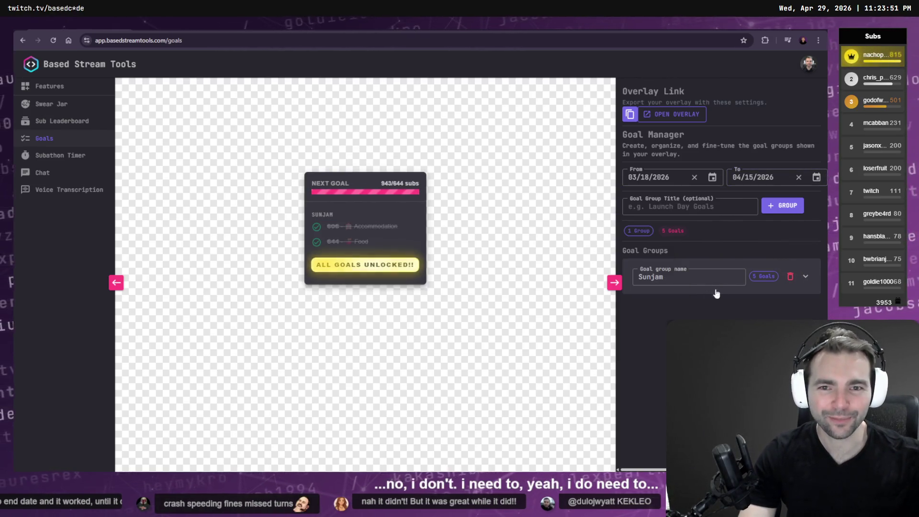
left_click(816, 177)
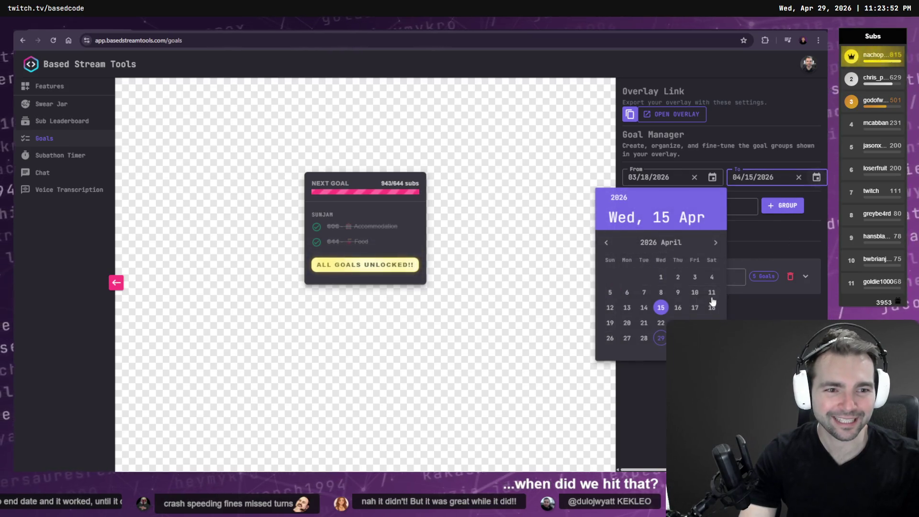
left_click(664, 293)
left_click(816, 178)
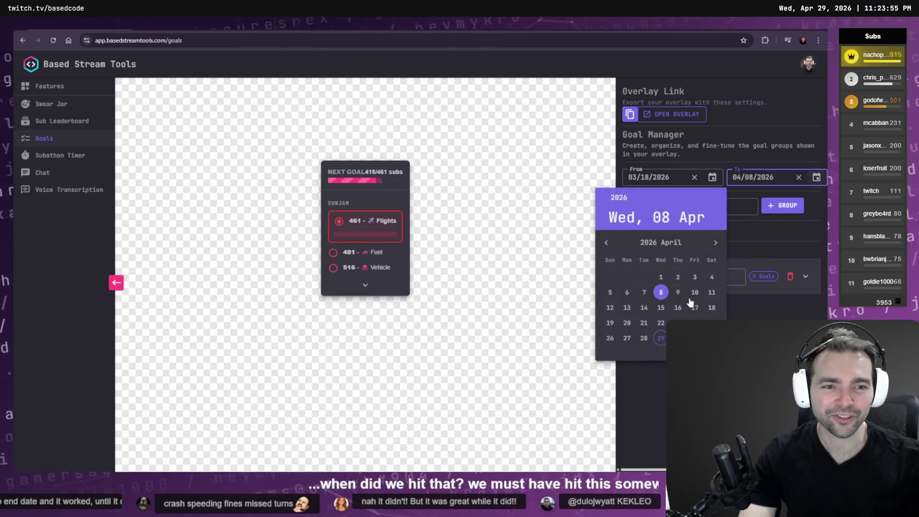
left_click(663, 308)
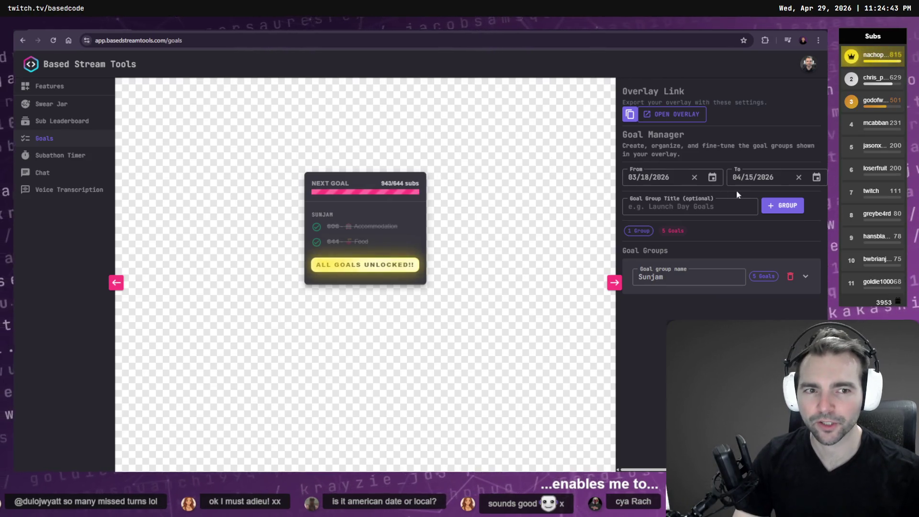
left_click(808, 278)
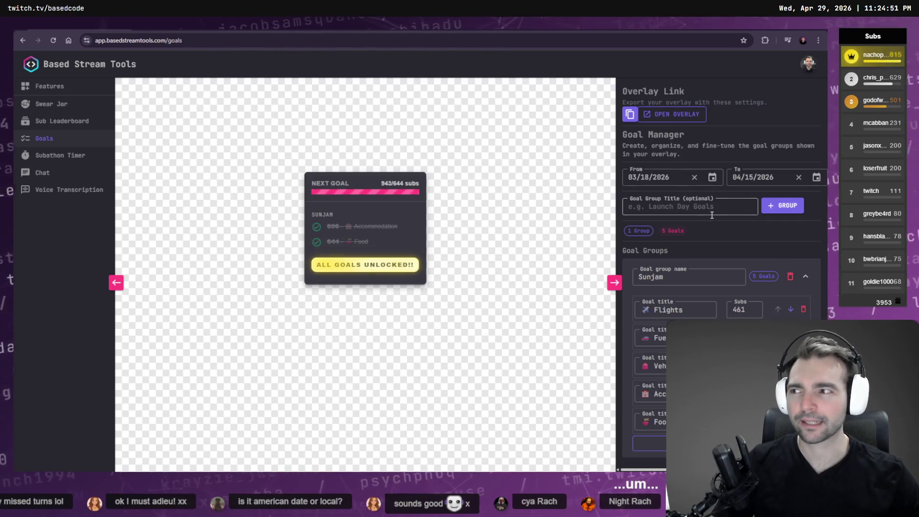
Delete the Sunjam goal group and set the start date to 04/15/2026.
left_click(791, 278)
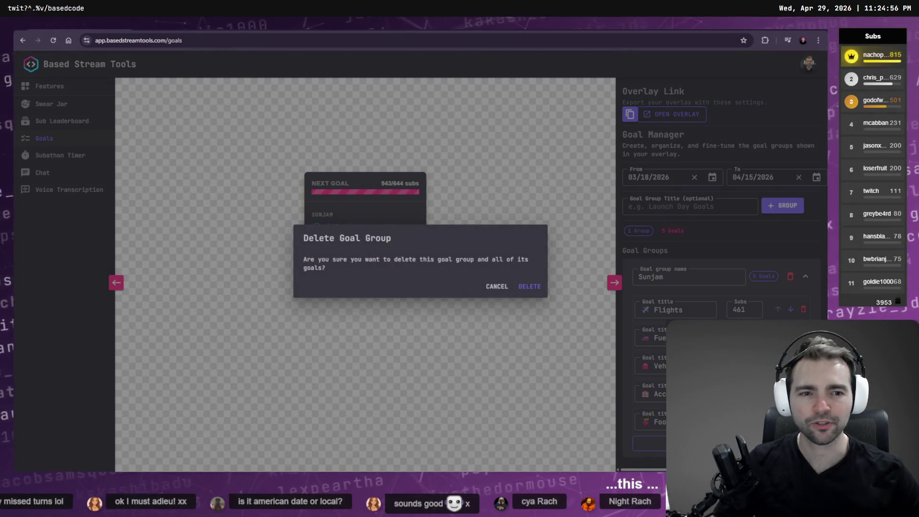
left_click(530, 287)
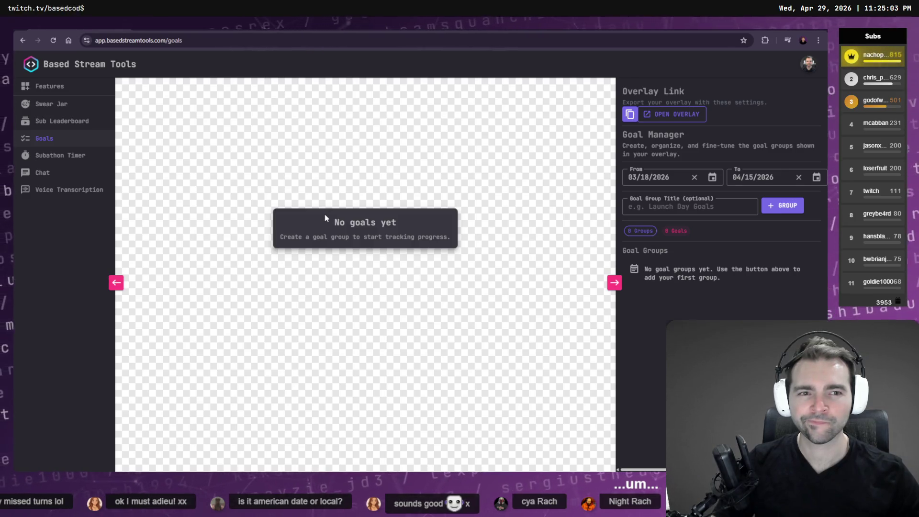
left_click(712, 177)
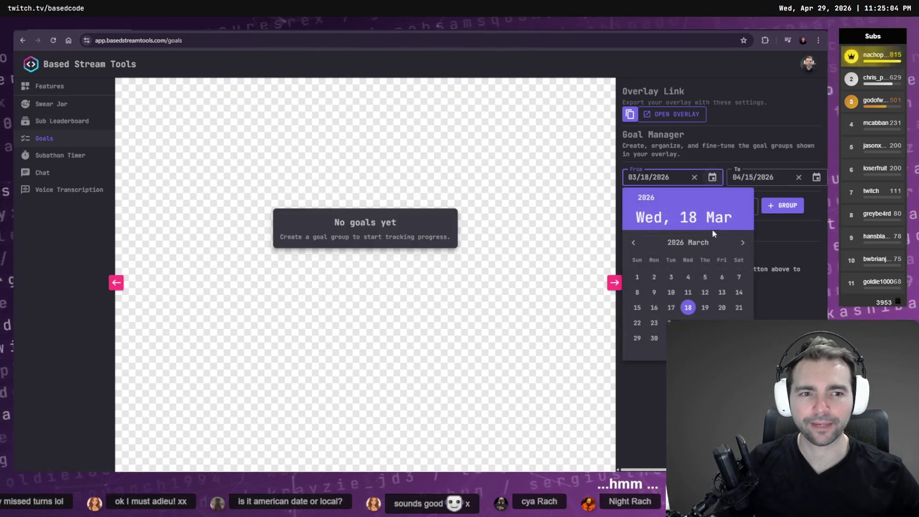
left_click(744, 243)
left_click(688, 307)
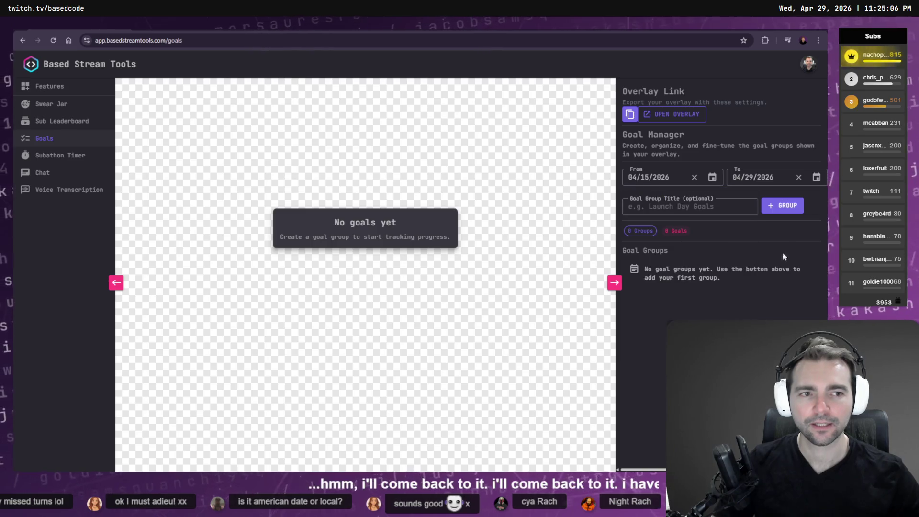
Set the end date to 04/29/2026 and confirm the start date stays at 04/15/2026.
left_click(816, 177)
left_click(661, 339)
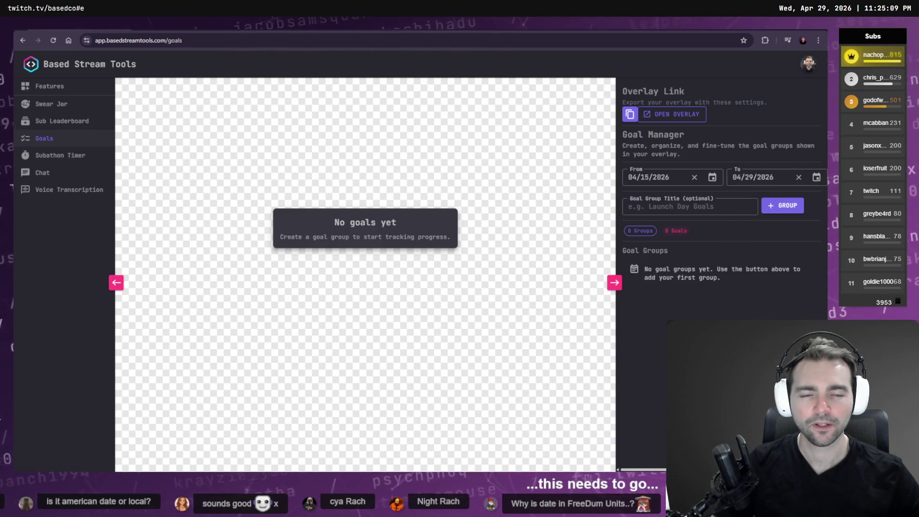
left_click(496, 266)
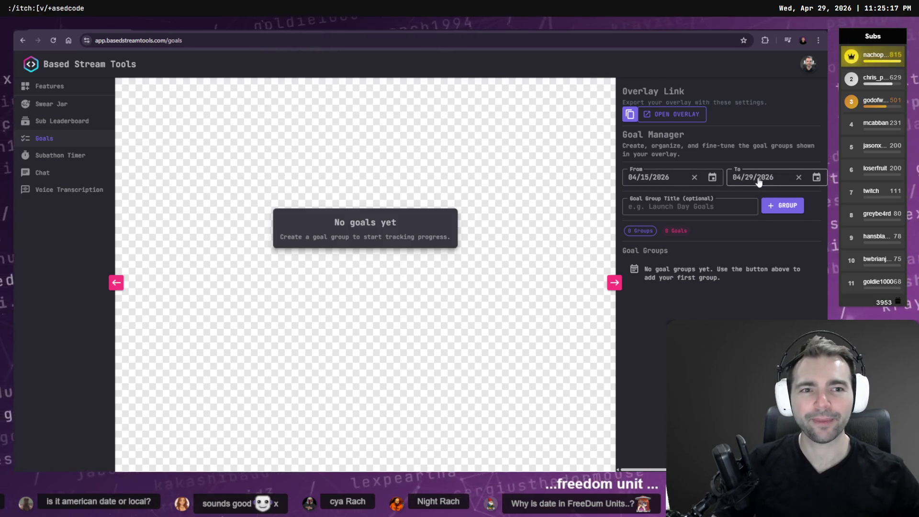
left_click(712, 178)
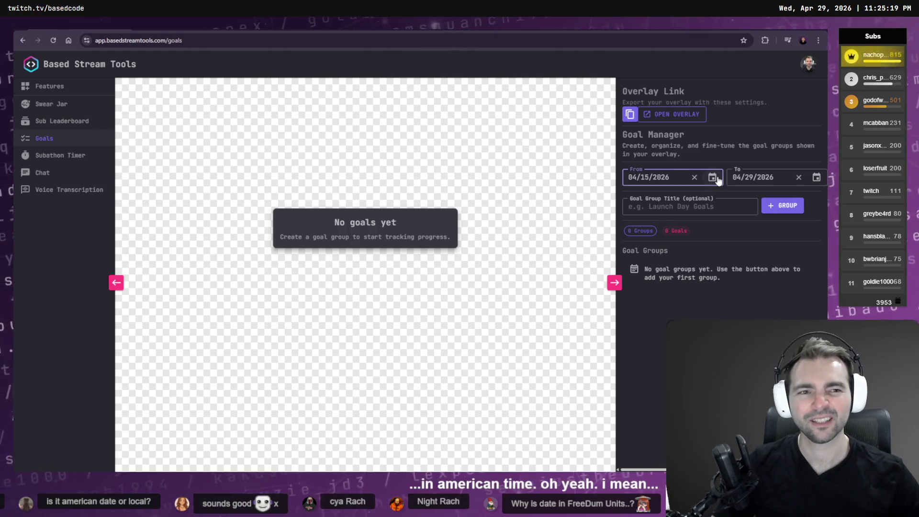
left_click(502, 203)
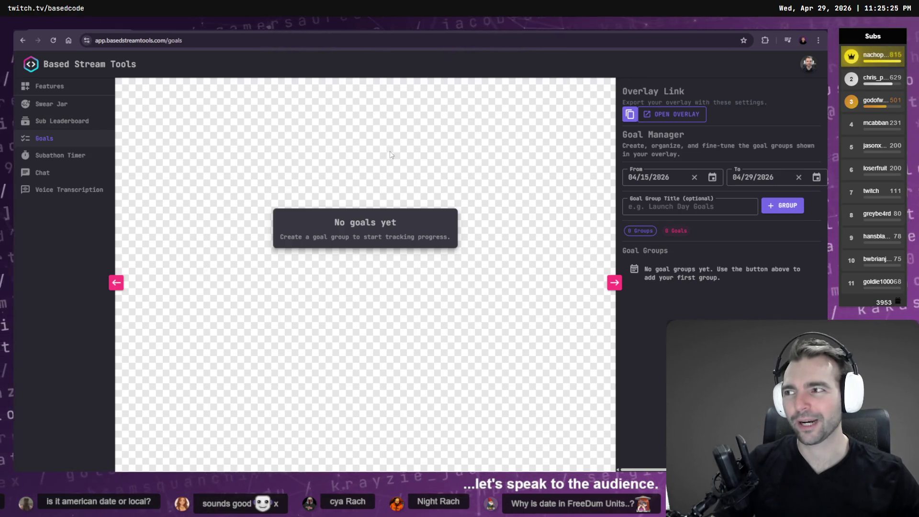
key("ctrl+Tab")
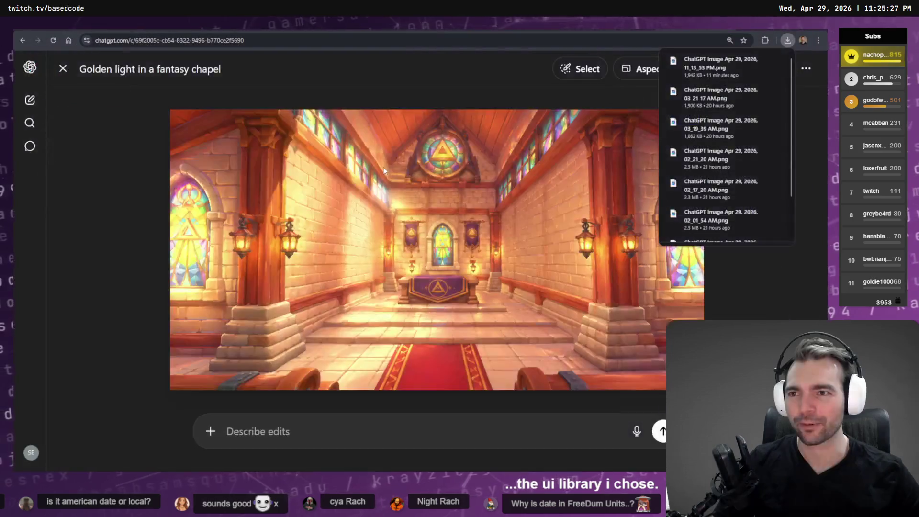
Dismiss the downloads list and cycle past the terminal and DaVinci Resolve to the Higgsfield video page.
left_click(498, 74)
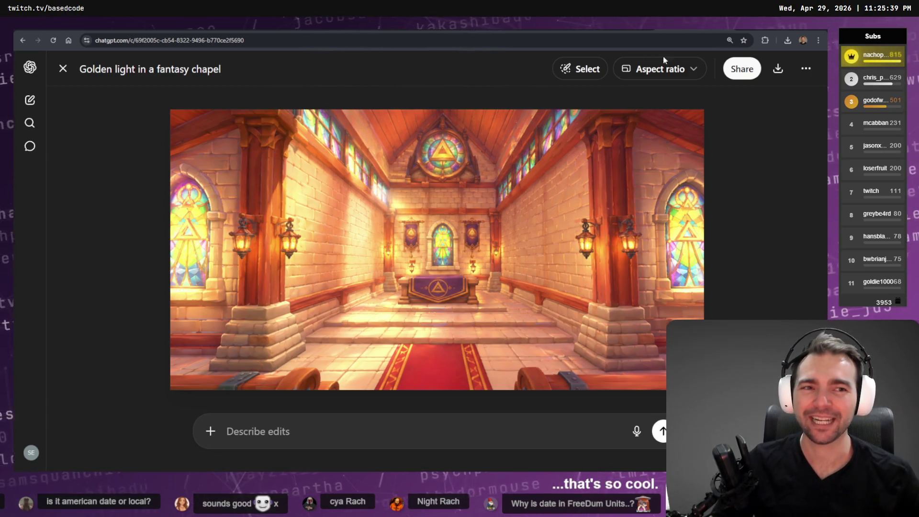
key("alt+Tab")
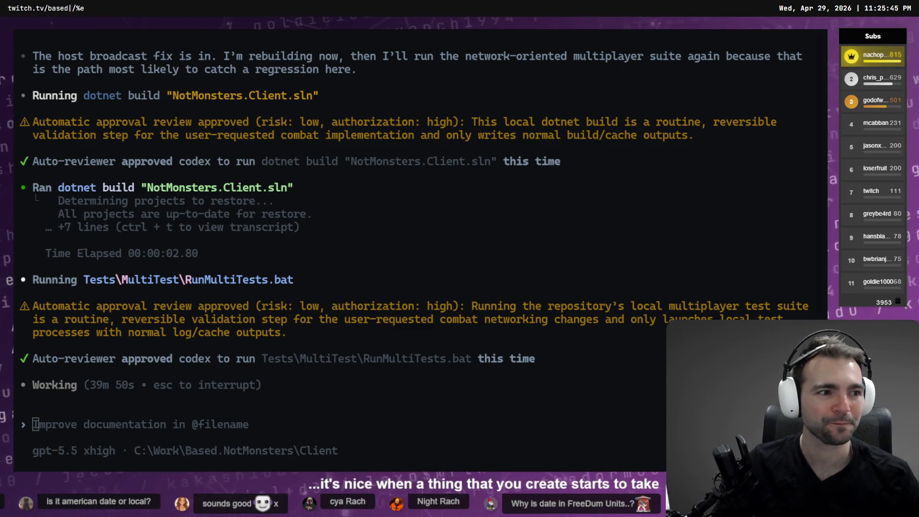
key("alt+Tab")
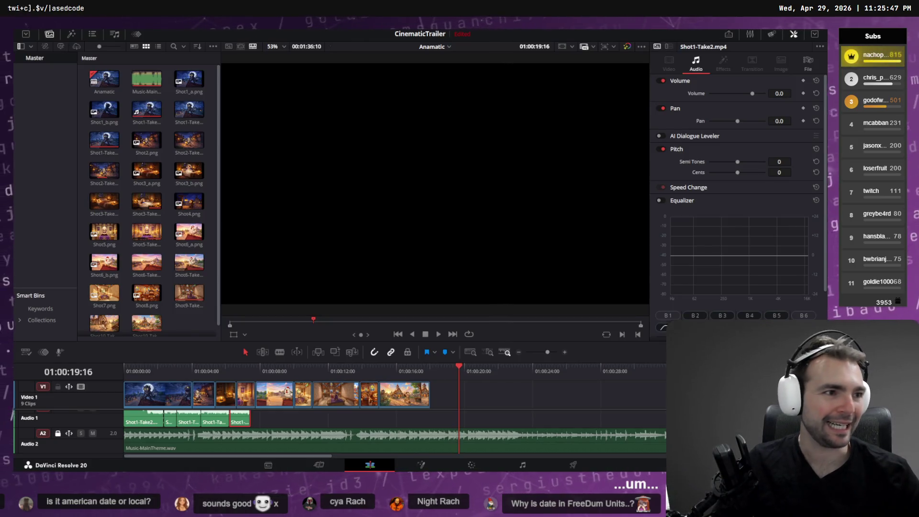
key("alt+Tab")
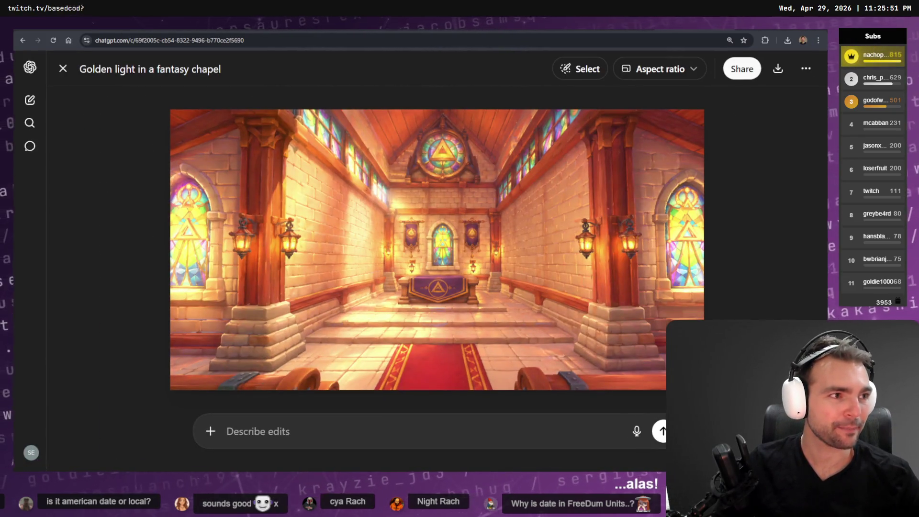
key("alt+Tab")
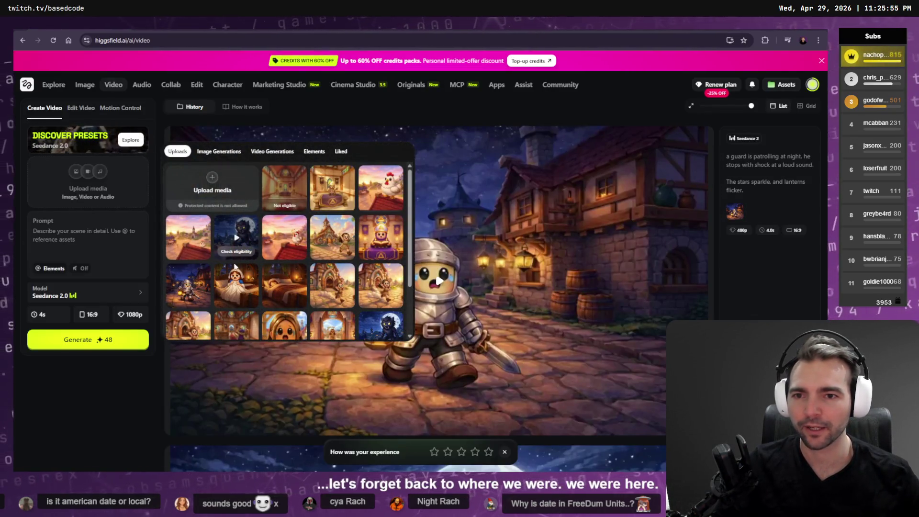
Cancel a media upload, delete the Not eligible upload, and bring up the ChatGPT chapel image's context menu.
left_click(237, 194)
left_click(411, 346)
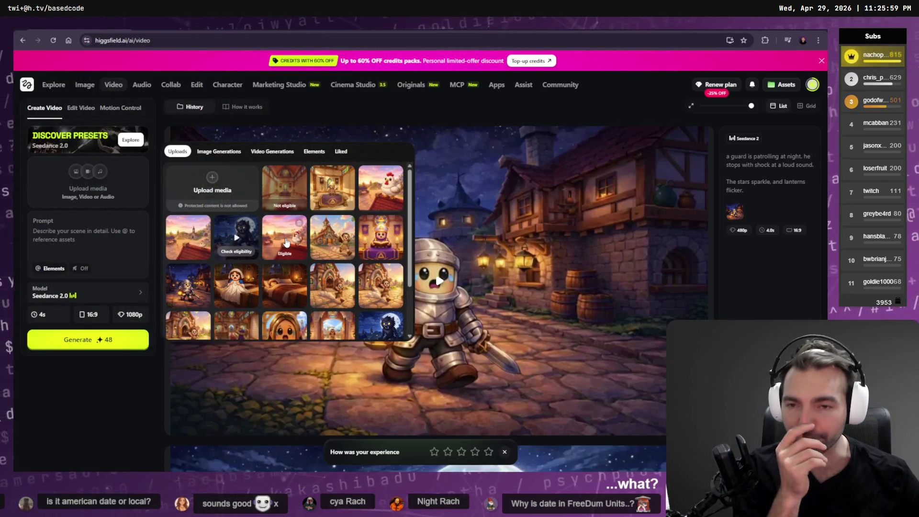
left_click(298, 175)
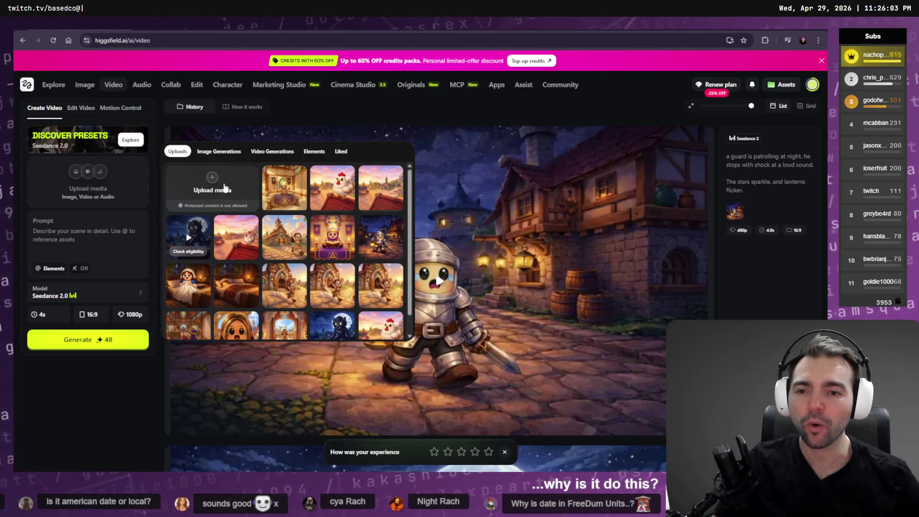
key("ctrl+Tab")
right_click(431, 221)
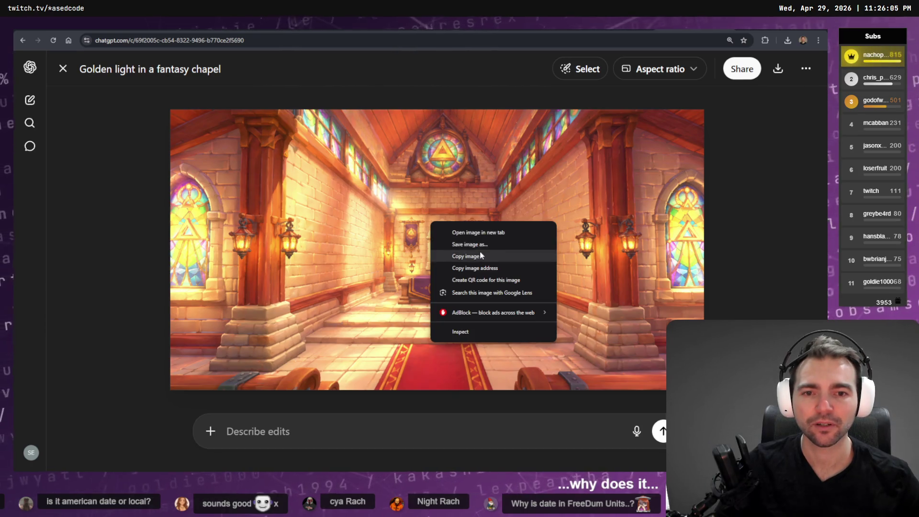
Save the chapel image as a PNG in Downloads and drag it onto Higgsfield's upload area.
left_click(489, 243)
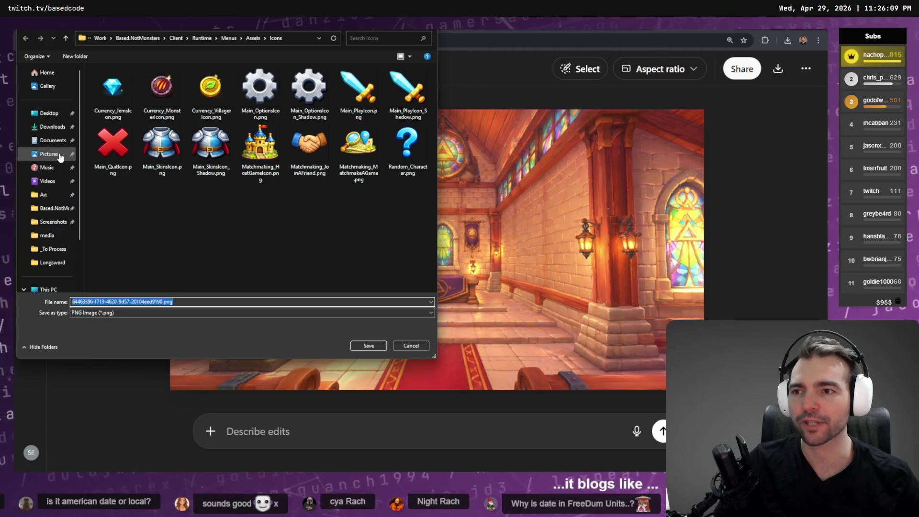
left_click(49, 154)
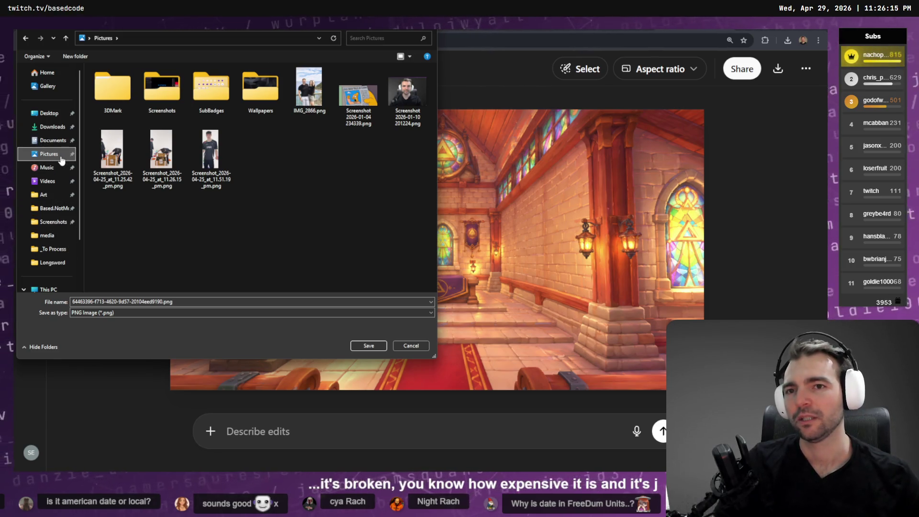
left_click(52, 126)
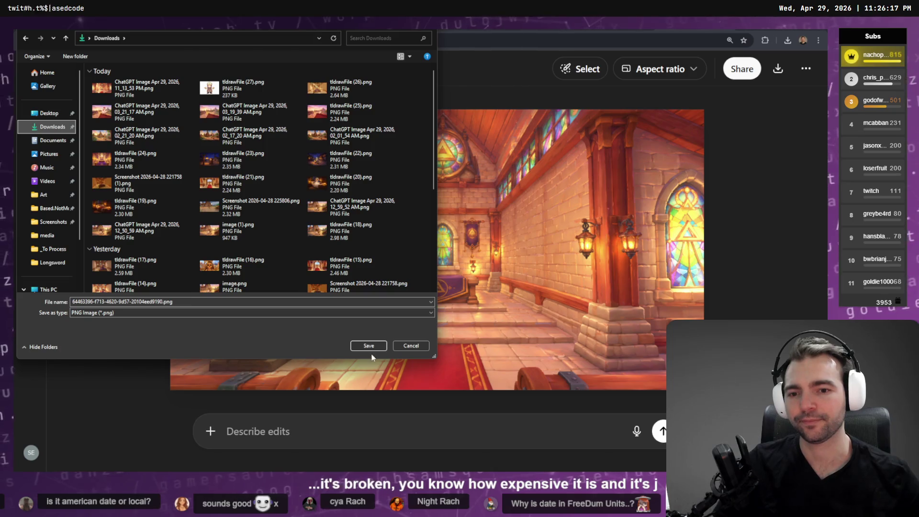
left_click(376, 347)
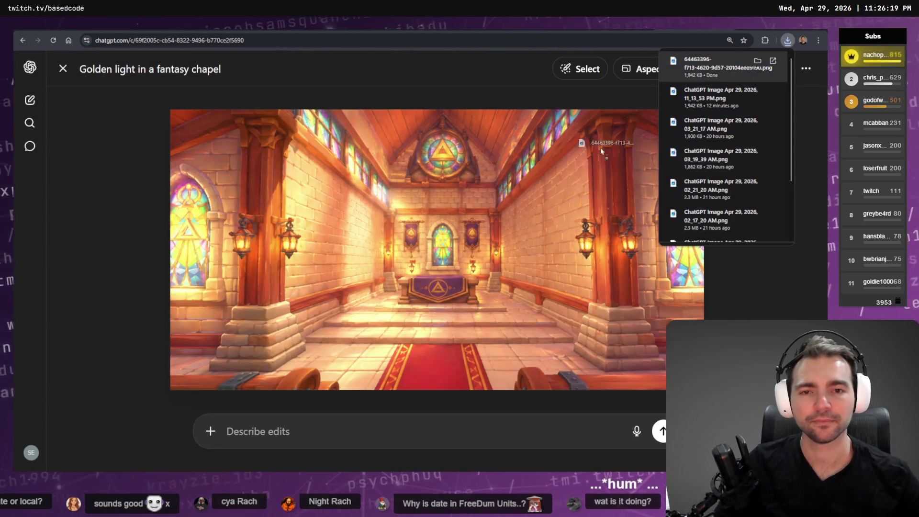
left_click_drag(541, 177, 88, 184)
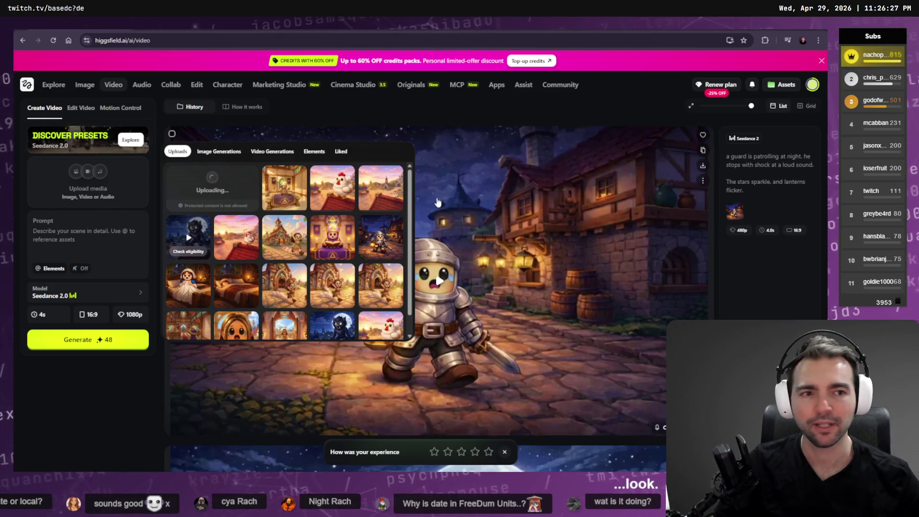
Dismiss the ChatGPT downloads list, then watch the chapel upload's content check in Higgsfield.
key("alt+Tab")
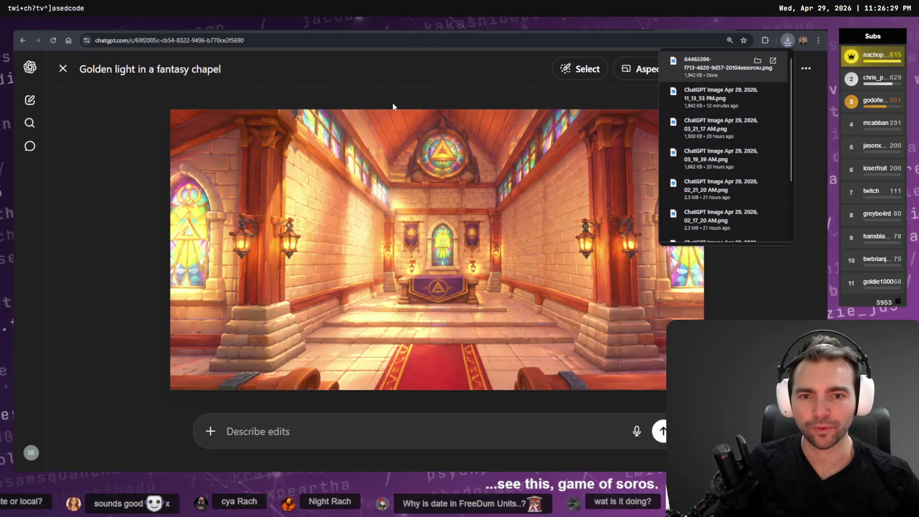
left_click(401, 86)
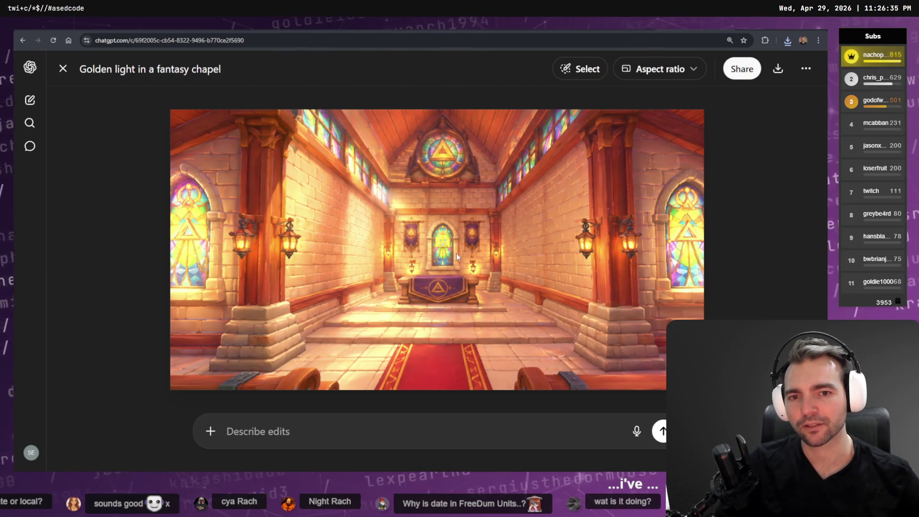
key("alt+Tab")
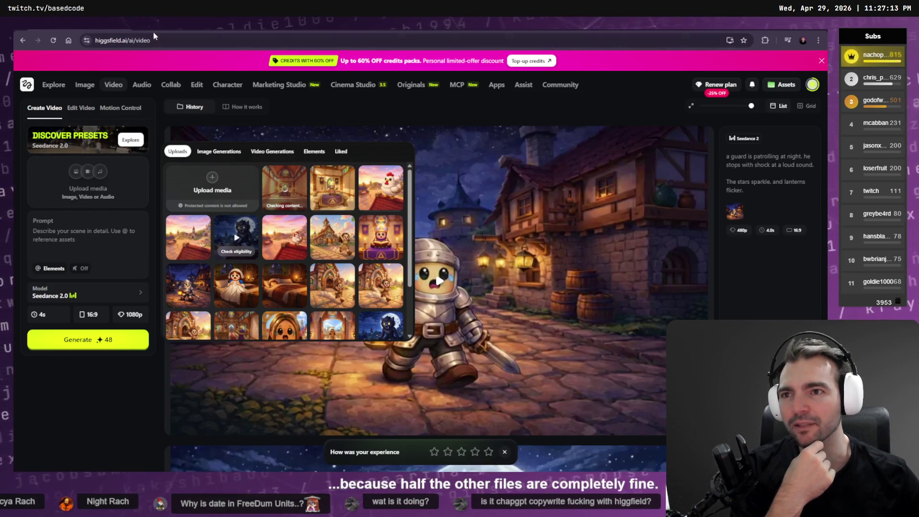
key("ctrl+t")
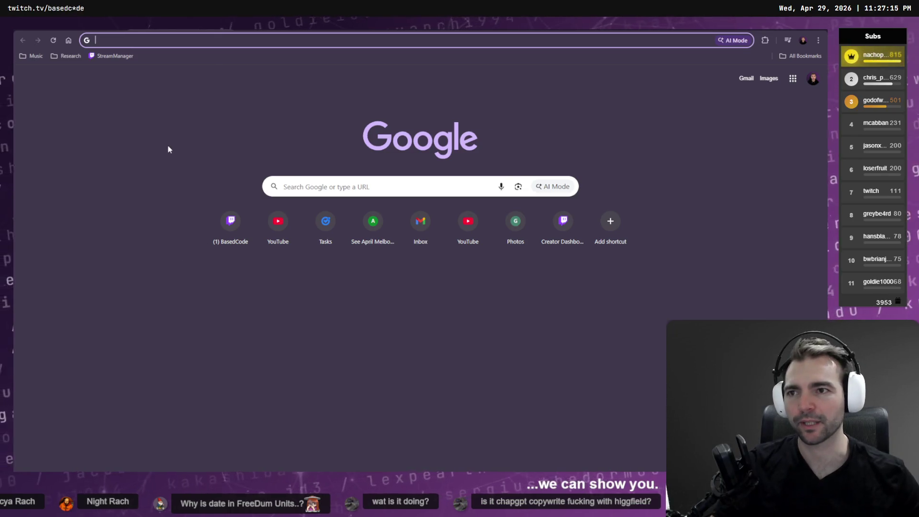
Close the empty tab, switch to the other Chrome window, and load chatgpt.com in a new tab.
key("ctrl+w")
key("ctrl+shift+m")
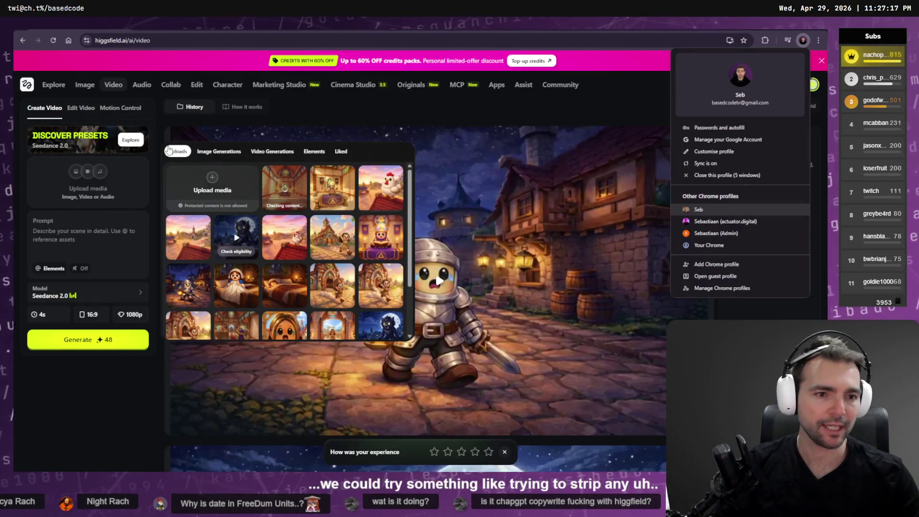
key("alt+Tab")
key("ctrl+t")
type("chatgpt.com")
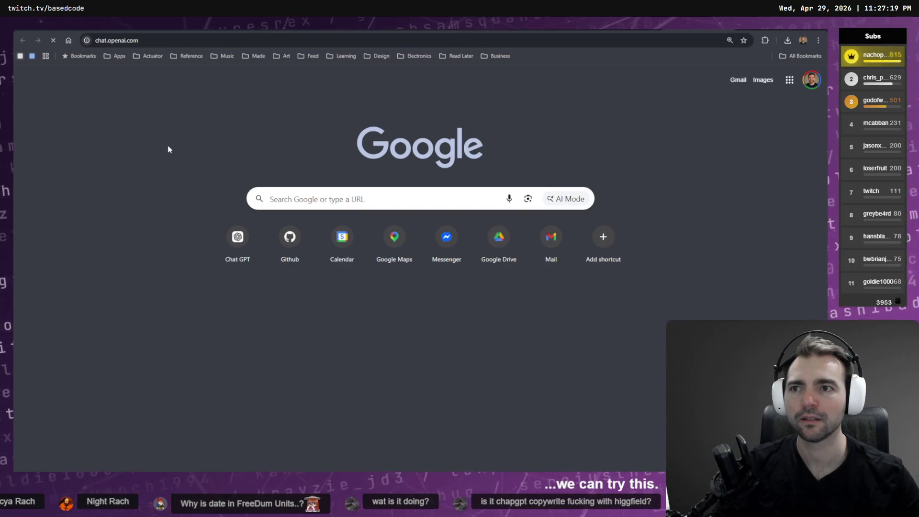
key("Return")
In another new tab, correct the mistyped address and navigate to photopea.com.
key("ctrl+t")
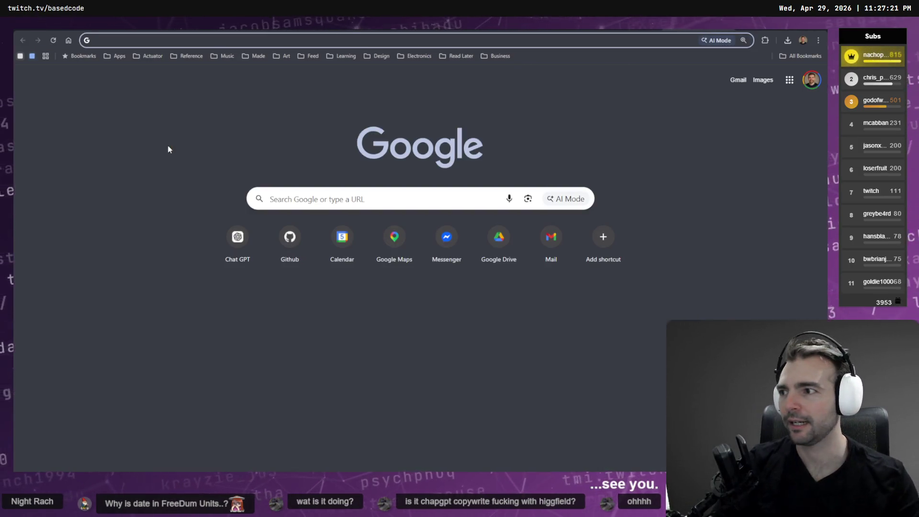
key("Down")
key("Escape")
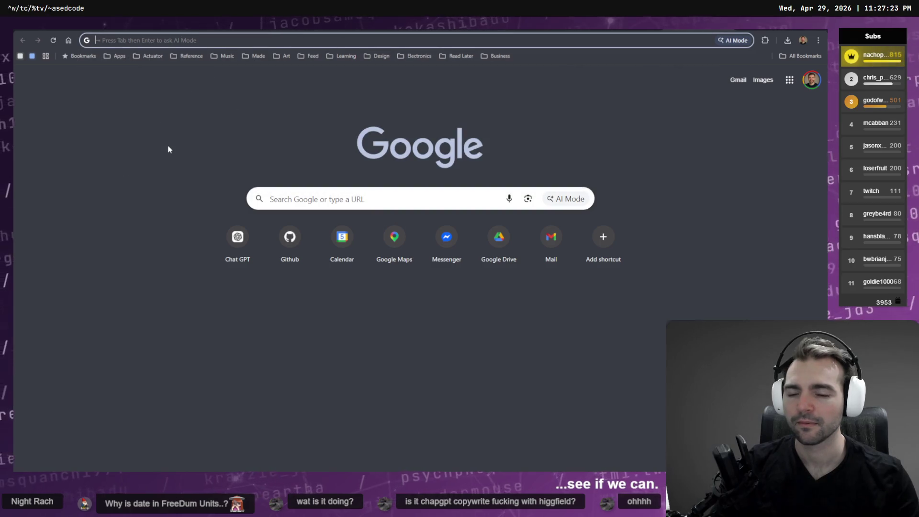
type("p")
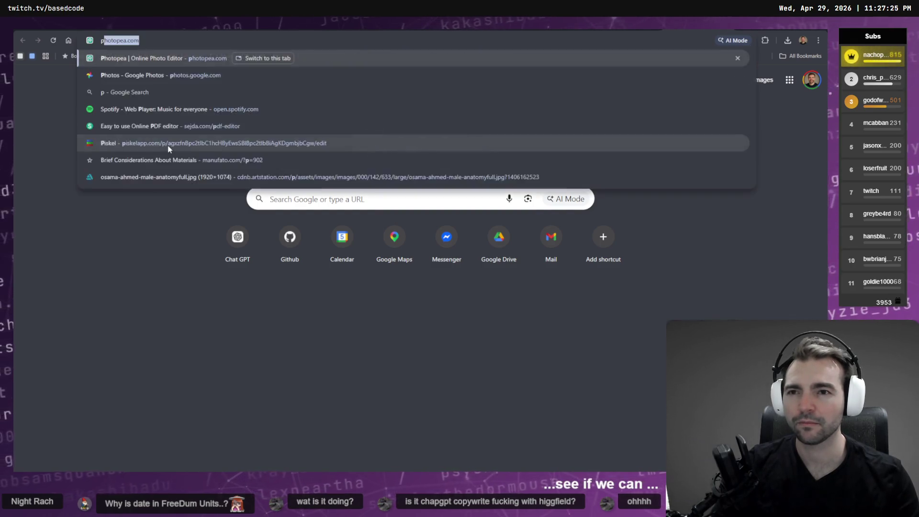
type("hot")
key("Escape")
type("ptho")
key("BackSpace")
key("BackSpace")
key("BackSpace")
type("hotop")
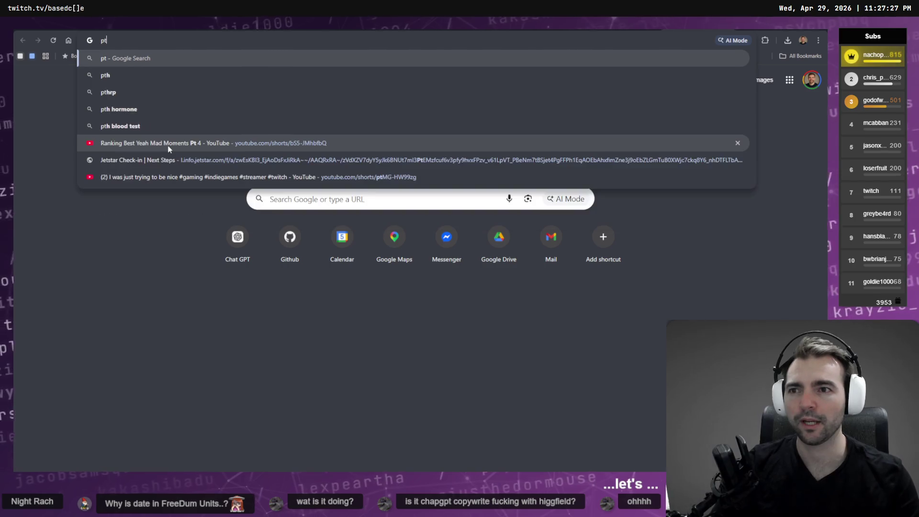
key("Return")
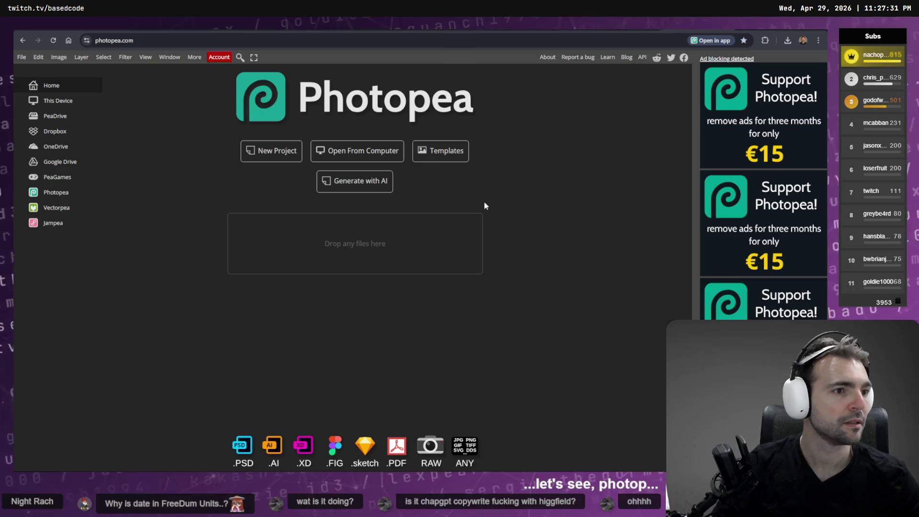
Open the newest chapel PNG from Downloads in Photopea.
left_click(362, 215)
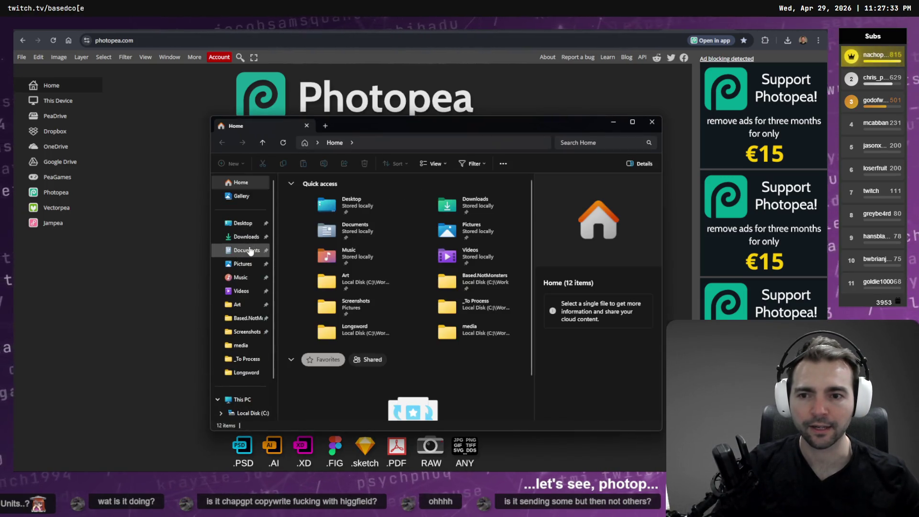
left_click(245, 237)
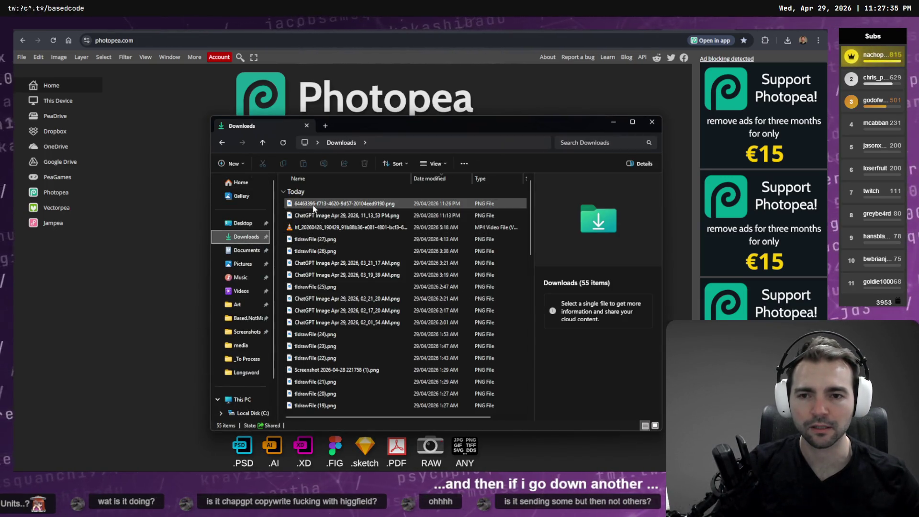
left_click(333, 204)
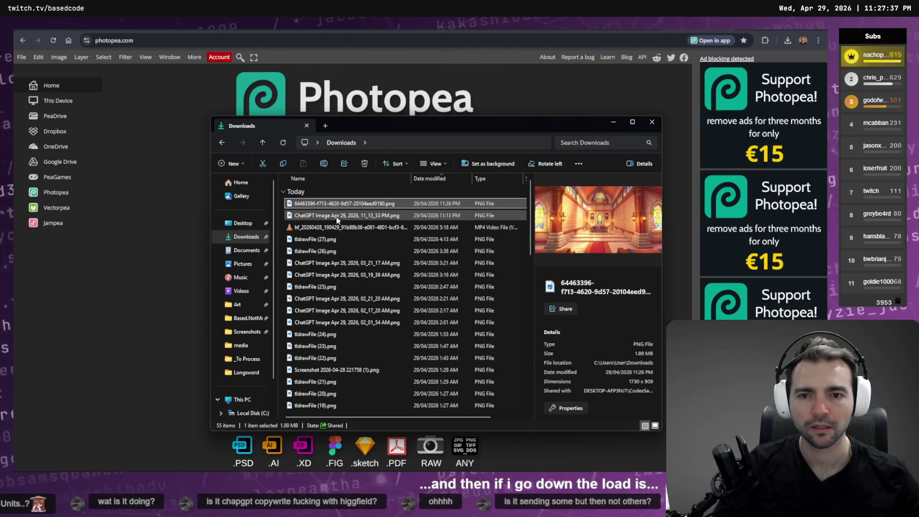
mouse_move(365, 204)
left_mouse_down()
mouse_move(346, 271)
mouse_move(373, 259)
left_mouse_up()
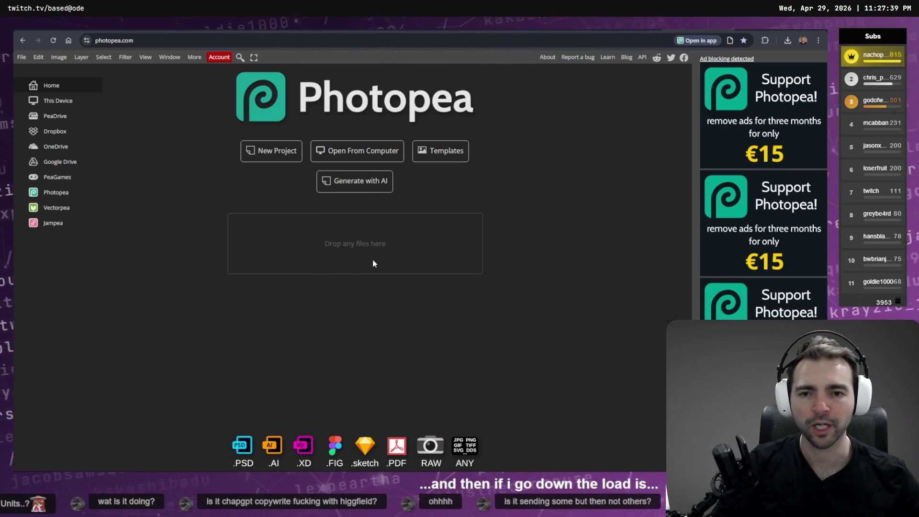
Export the image as PNG named Workiesplz.png and drop it into Higgsfield's media uploads.
left_click(18, 57)
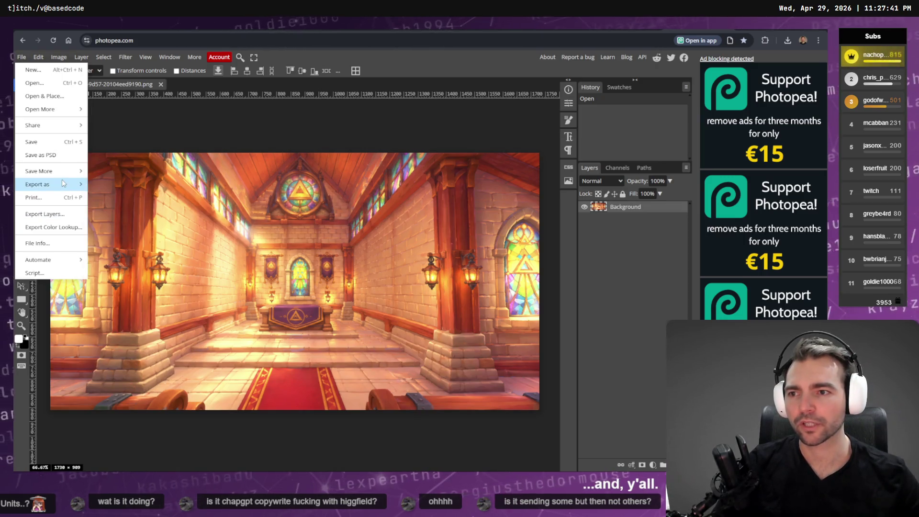
mouse_move(65, 185)
key("Return")
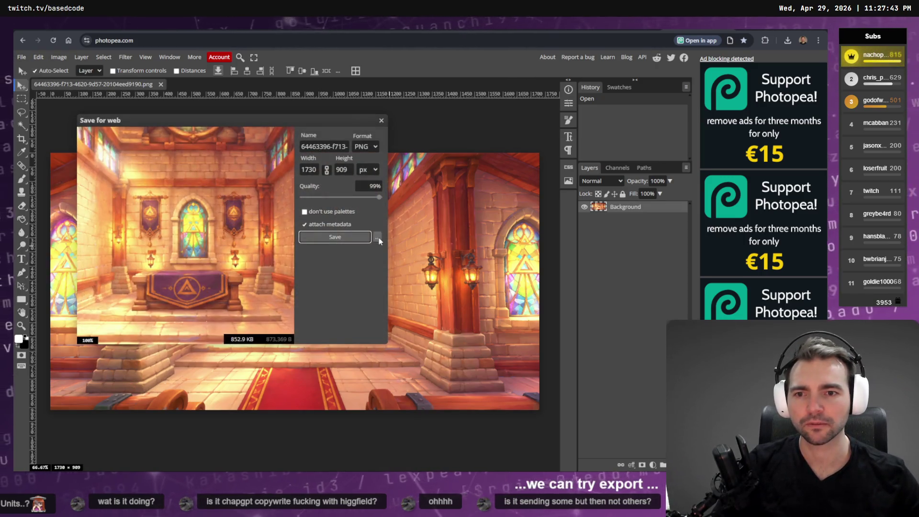
left_click(338, 147)
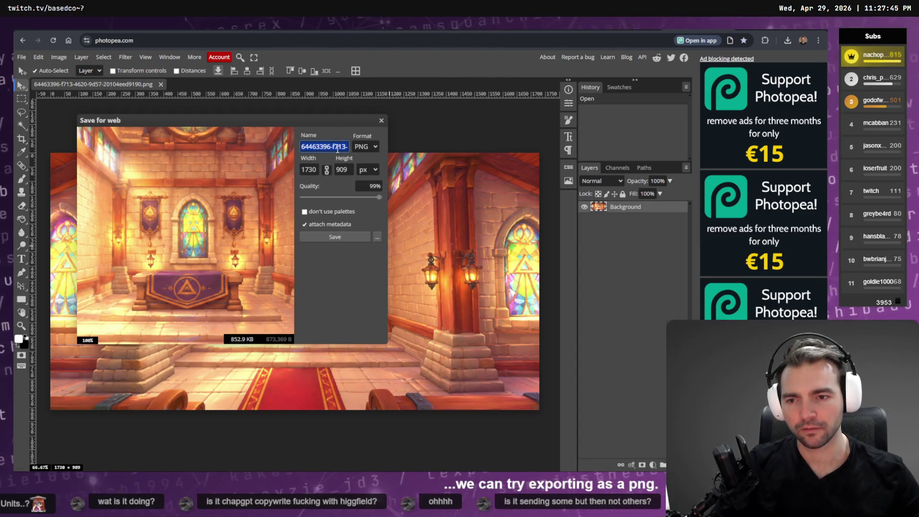
type("Workiesplz")
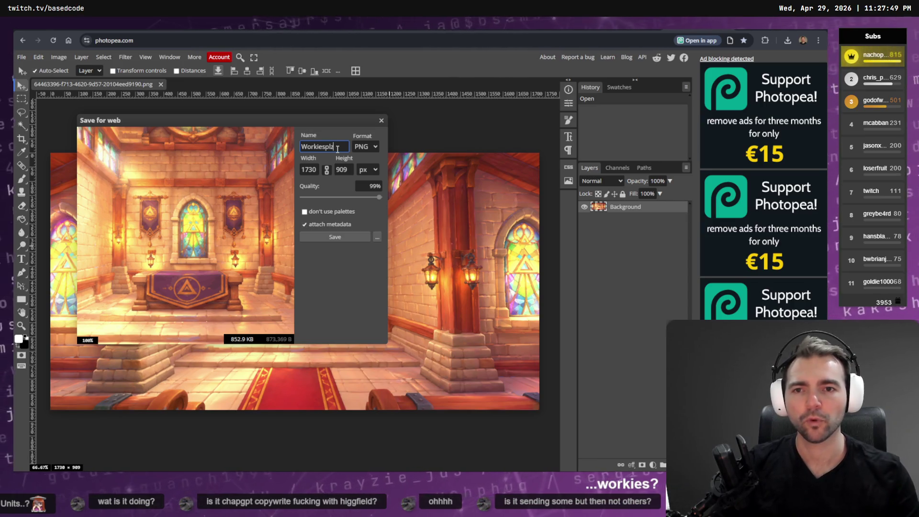
left_click(339, 237)
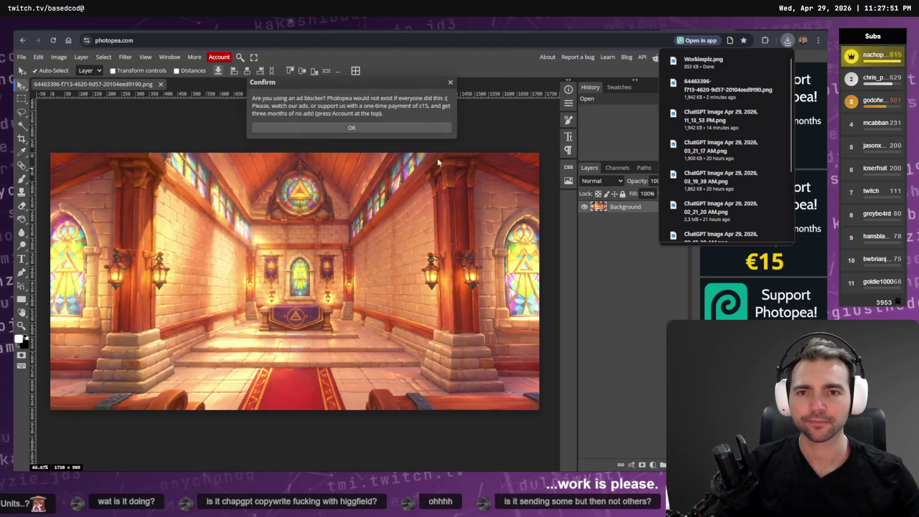
key("ctrl+Tab")
left_click_drag(610, 152, 607, 154)
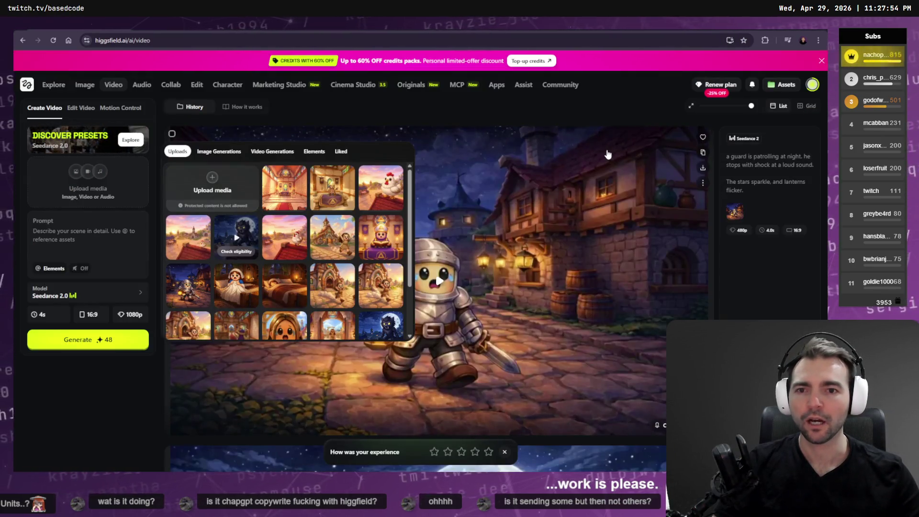
Place the chapel upload in the video's media slot, browse the Characters elements, and start a new element.
left_click(287, 182)
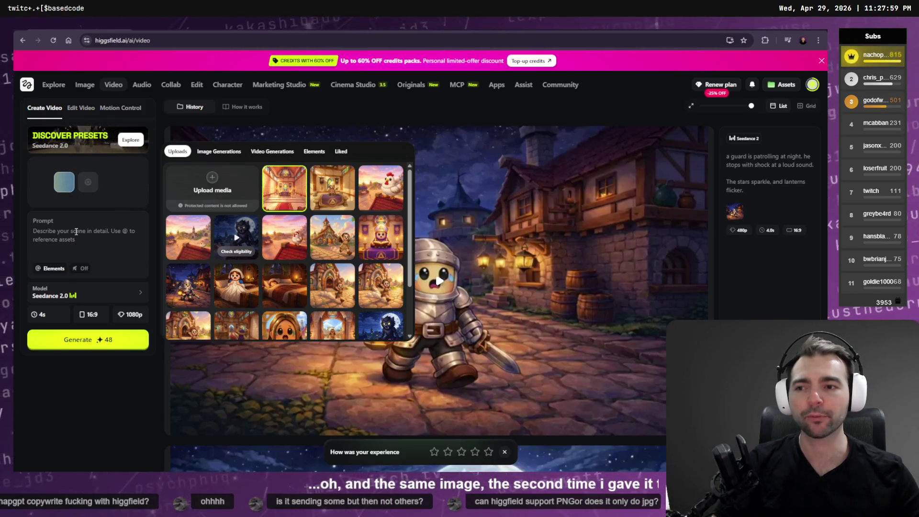
left_click(77, 232)
left_click(84, 184)
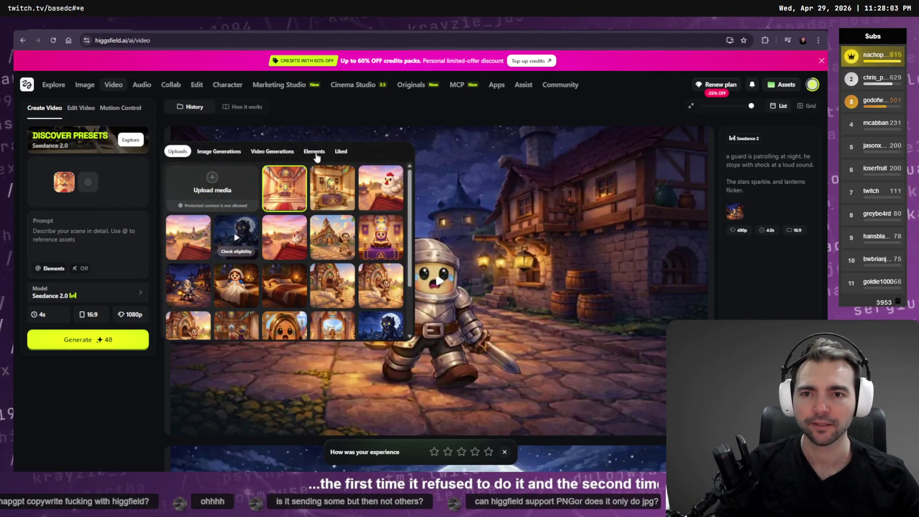
left_click(314, 151)
left_click(271, 171)
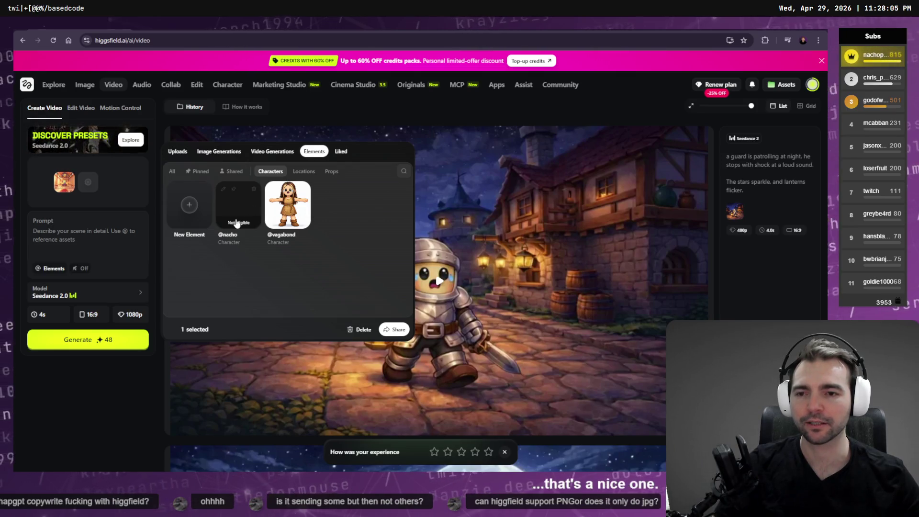
left_click(188, 211)
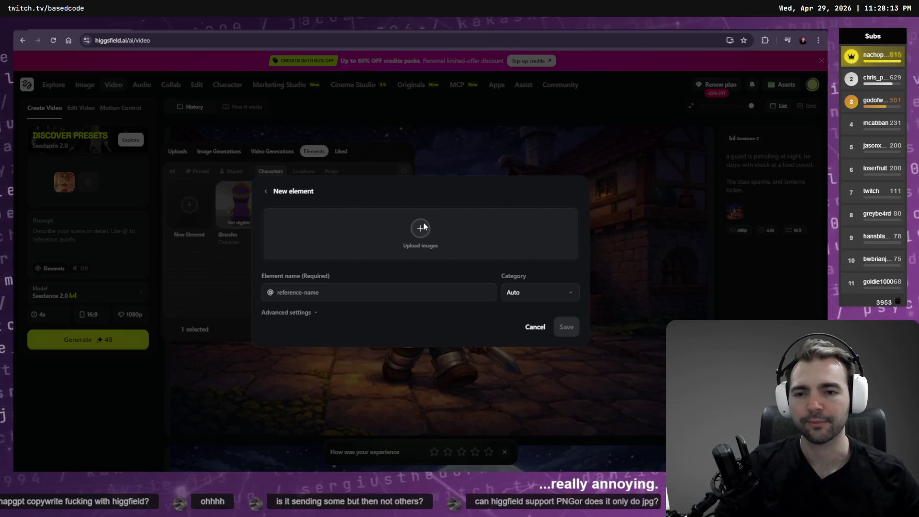
Build a new Higgsfield element named 'priest' from five priest screenshots in the Screenshots folder.
left_click(447, 257)
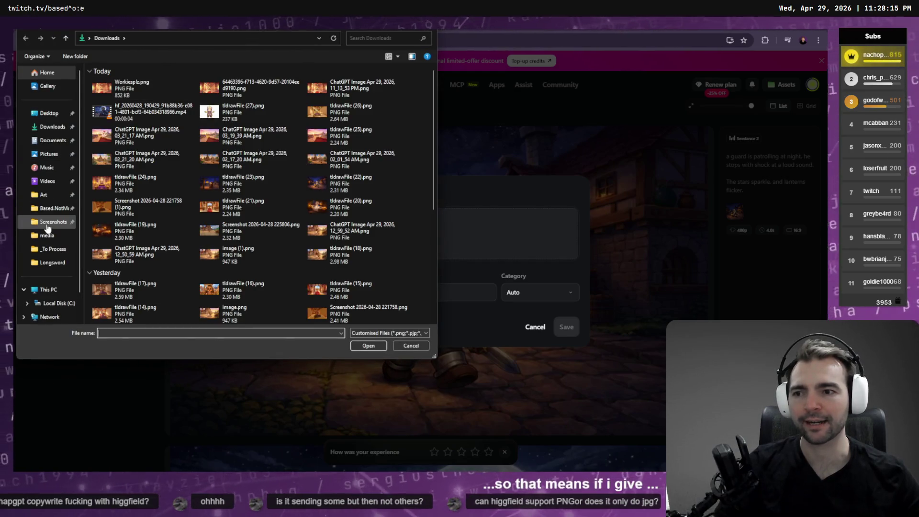
left_click(47, 227)
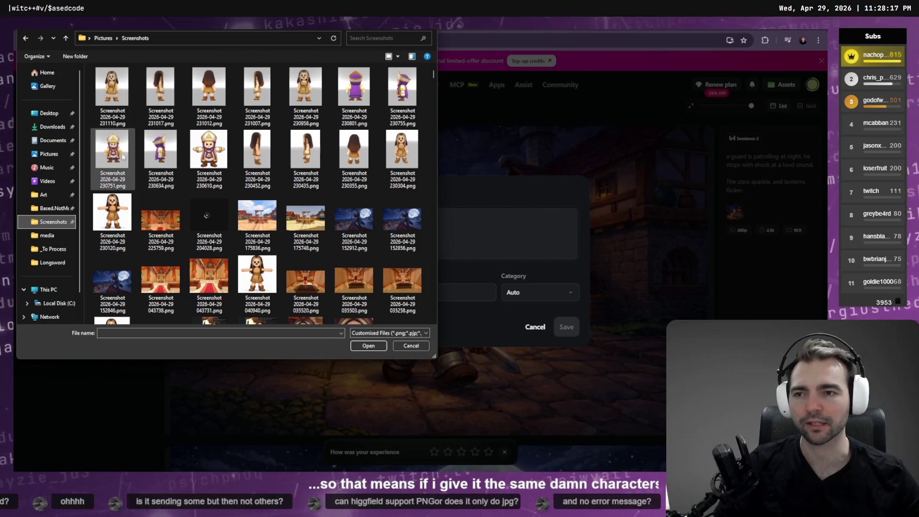
left_click(354, 93)
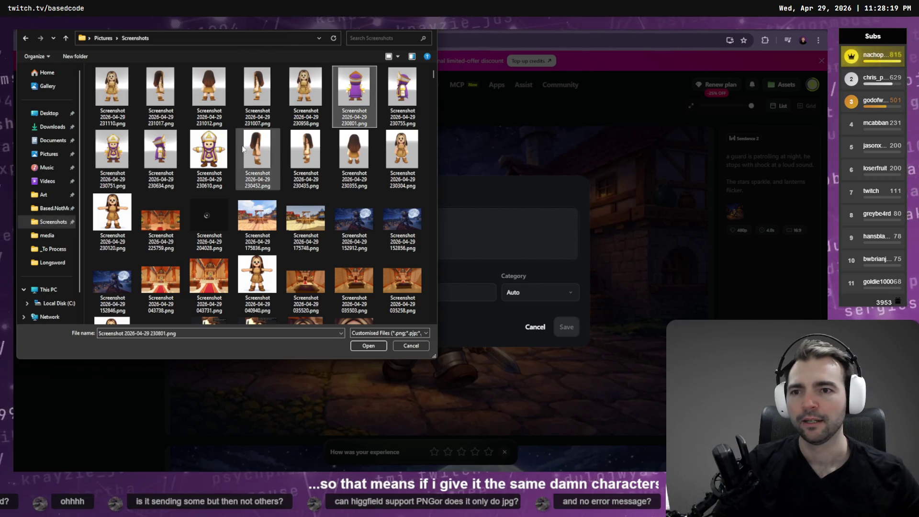
left_click(207, 153, "shift")
left_click(368, 345)
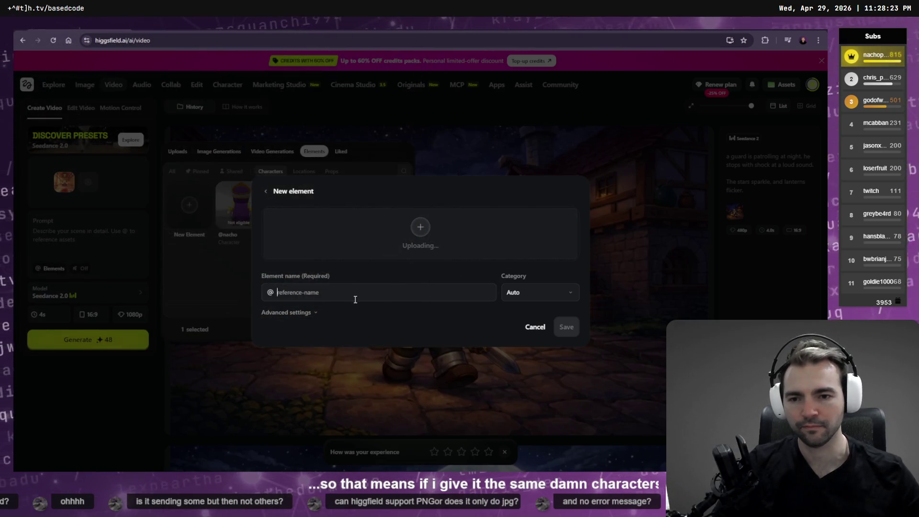
type("priest")
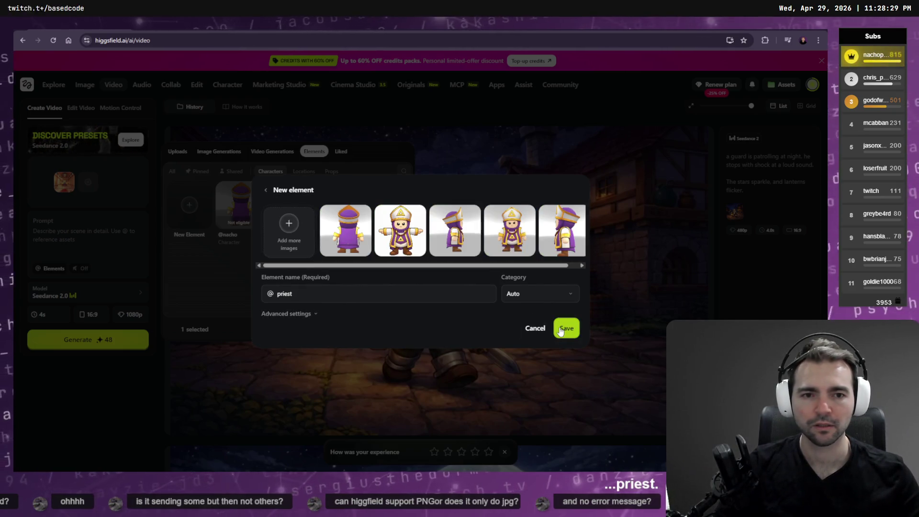
left_click(561, 330)
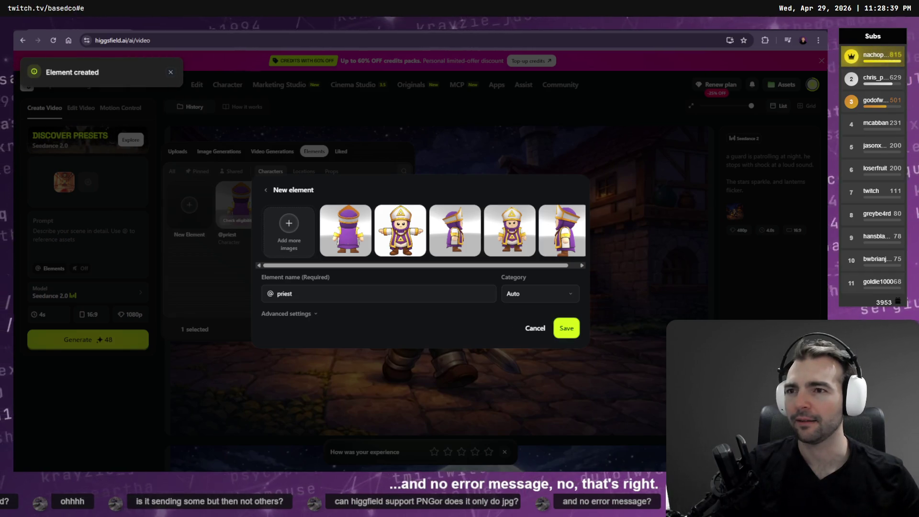
left_click(298, 134)
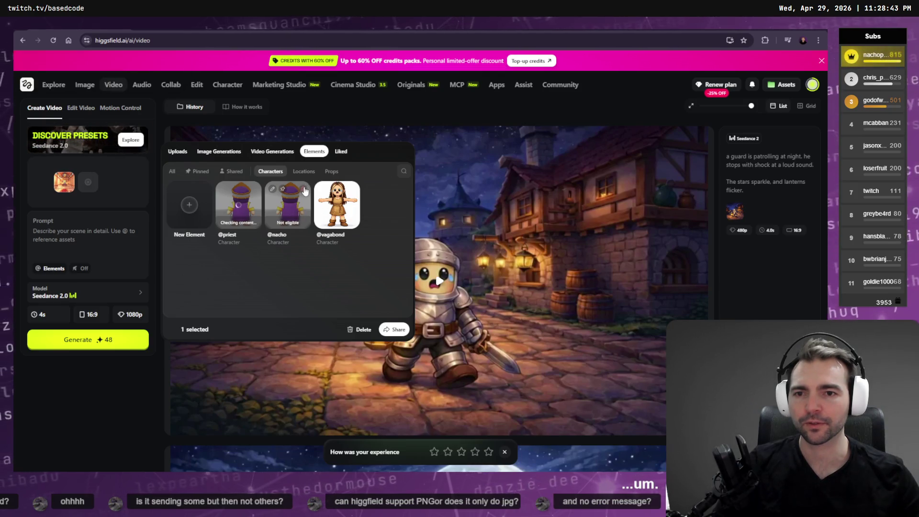
left_click(305, 191)
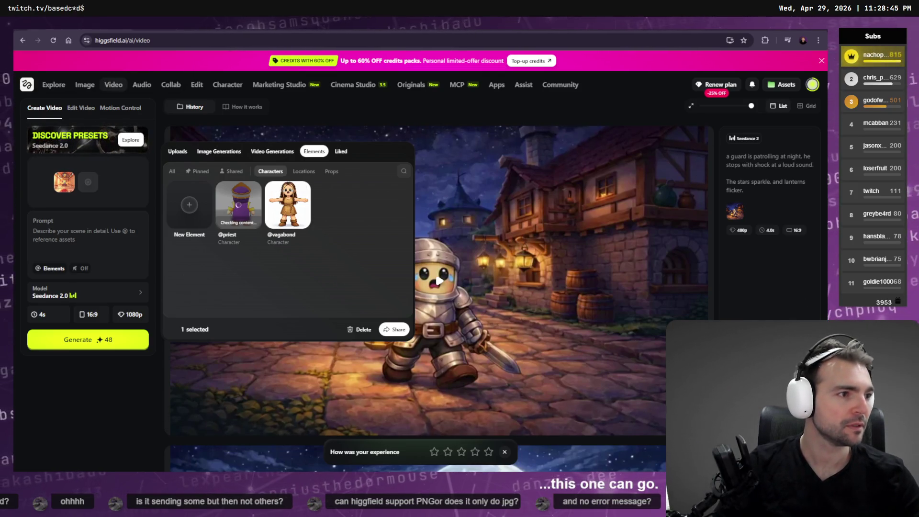
key("alt+Tab")
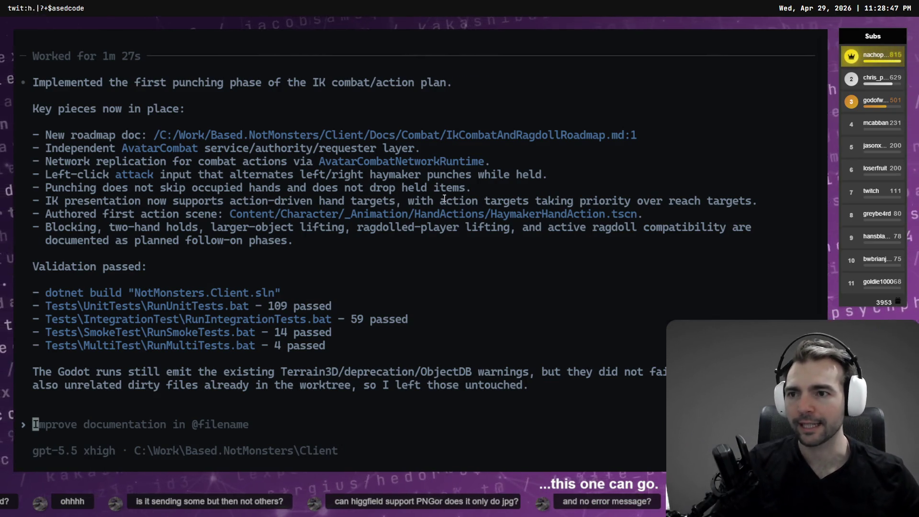
Review Codex's punching-phase summary and highlight the line about the left-click attack input.
scroll(343, 219, "up", 2)
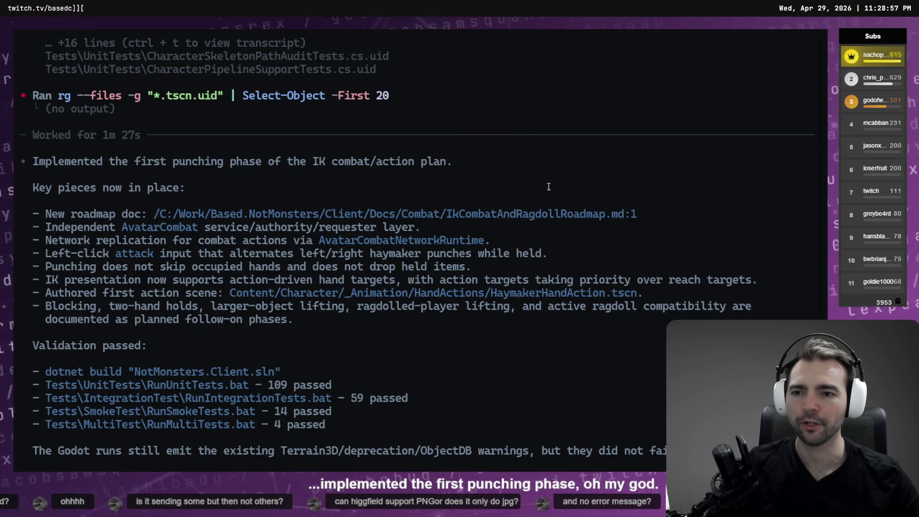
scroll(245, 178, "down", 2)
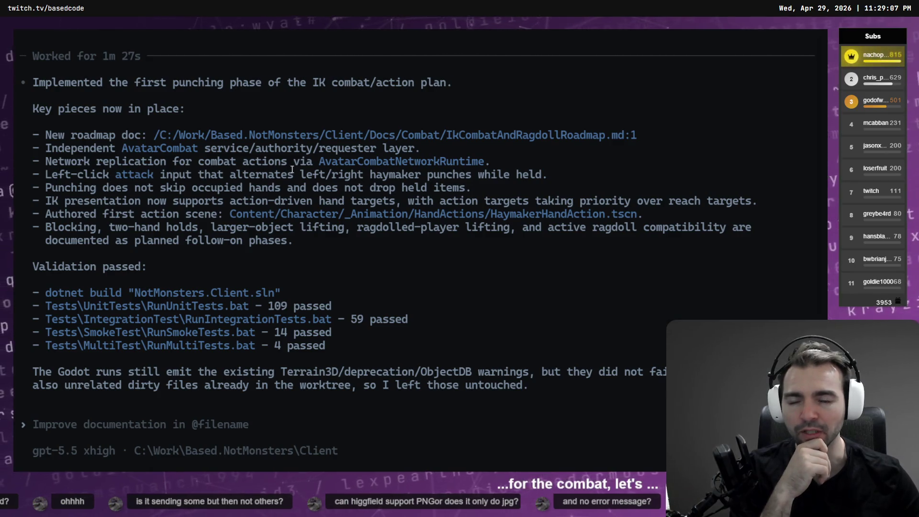
left_click_drag(566, 175, 48, 177)
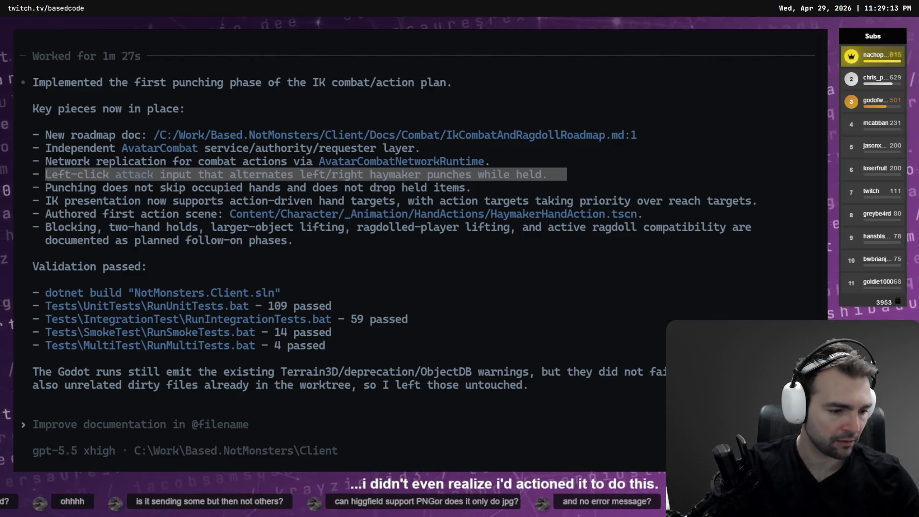
key("alt+Tab")
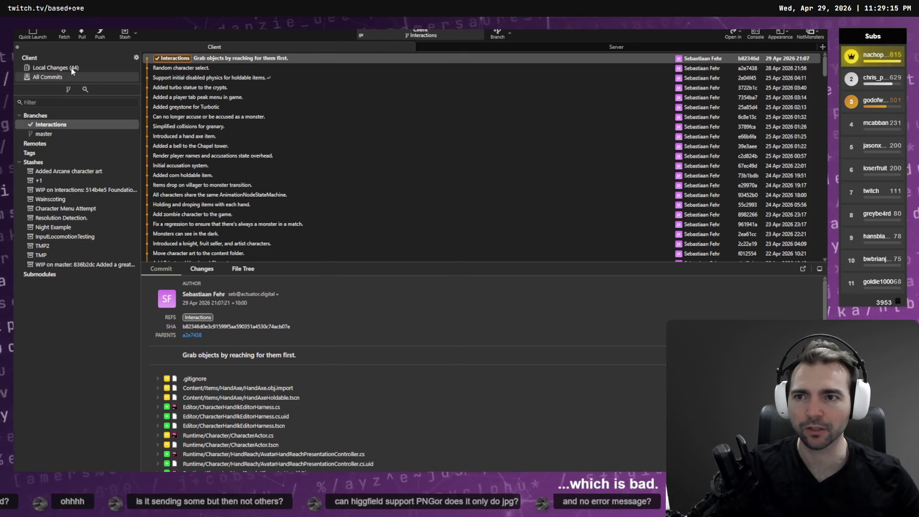
Review Fork's 44 uncommitted local changes, including the new AvatarCombat files.
left_click(71, 68)
scroll(215, 153, "down", 5)
scroll(234, 180, "up", 5)
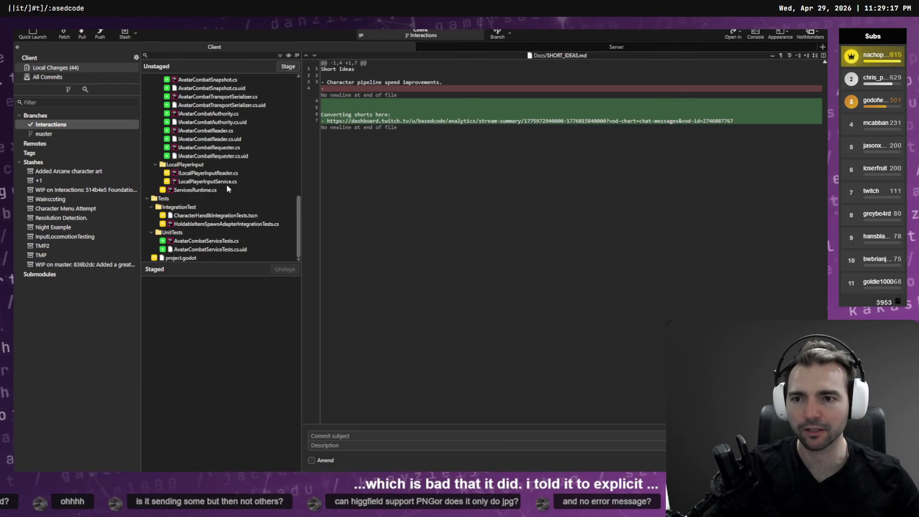
scroll(233, 180, "down", 10)
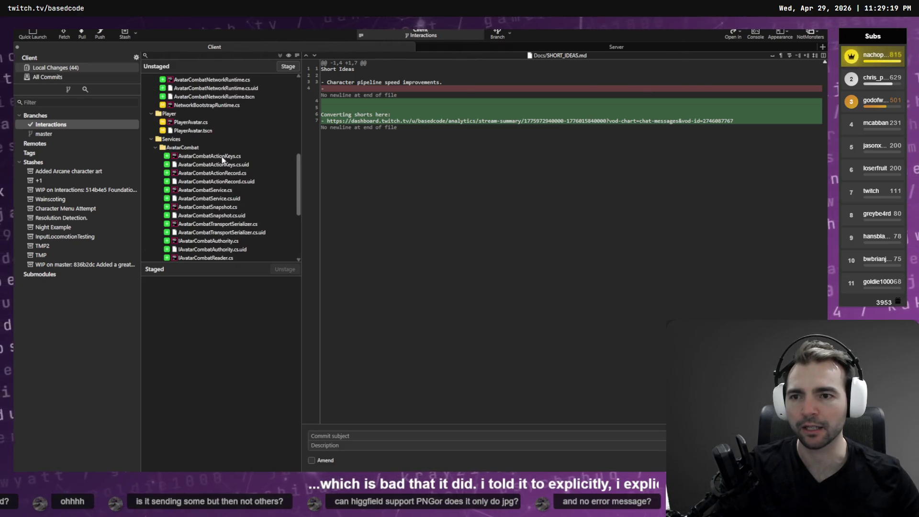
mouse_move(616, 96)
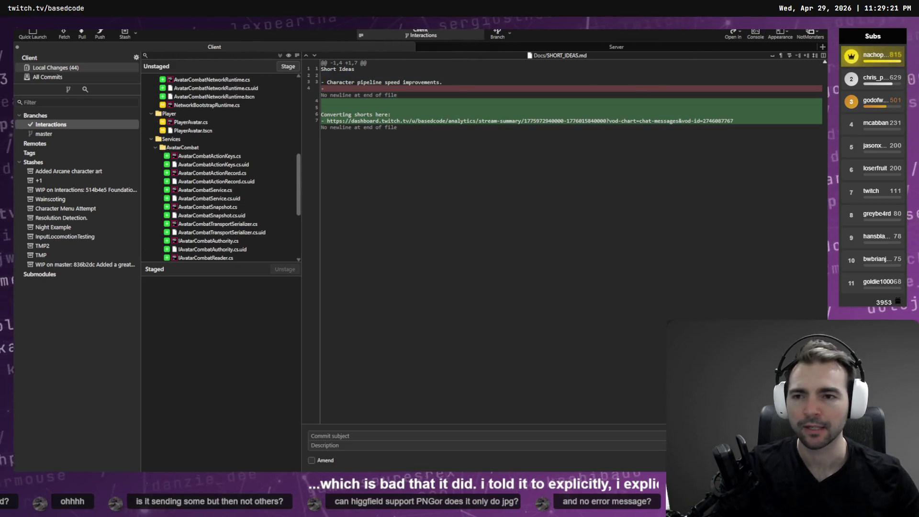
Back in Godot, deselect the AutoMatchHarness node and run the current scene with F6.
key("alt+Tab")
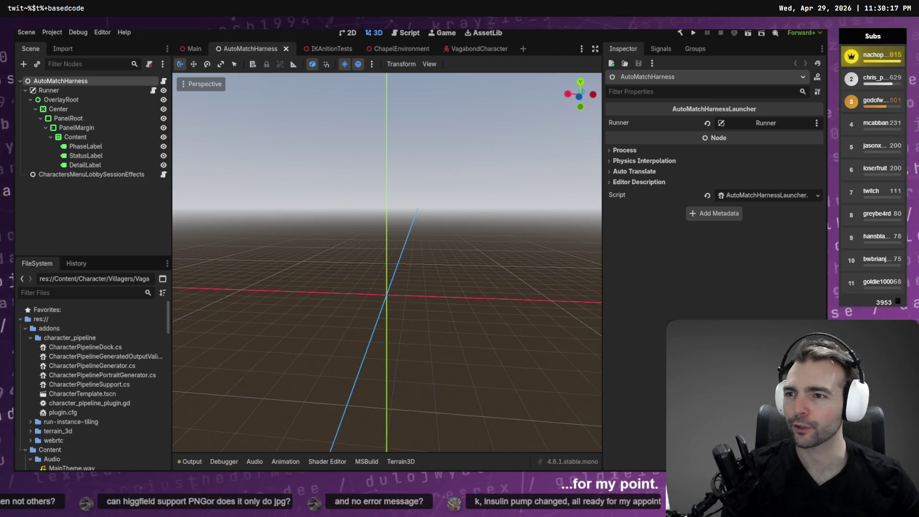
left_click(261, 98)
key("F6")
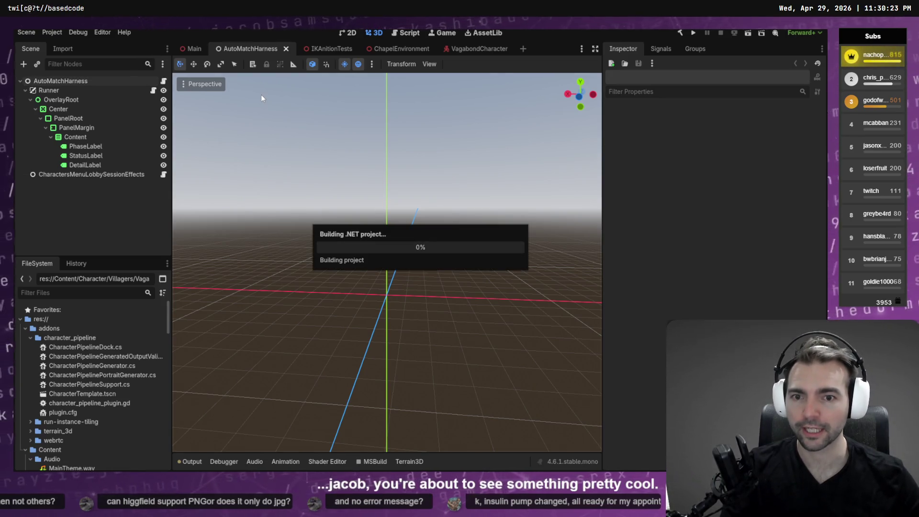
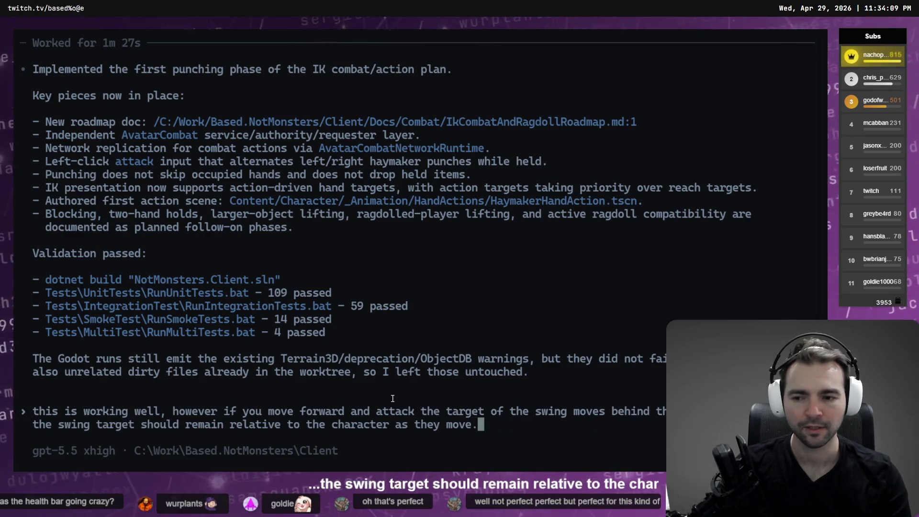
Submit feedback that swing targets should stay relative to the character while moving forward.
key("ctrl+Left")
key("ctrl+Left")
key("ctrl+Left")
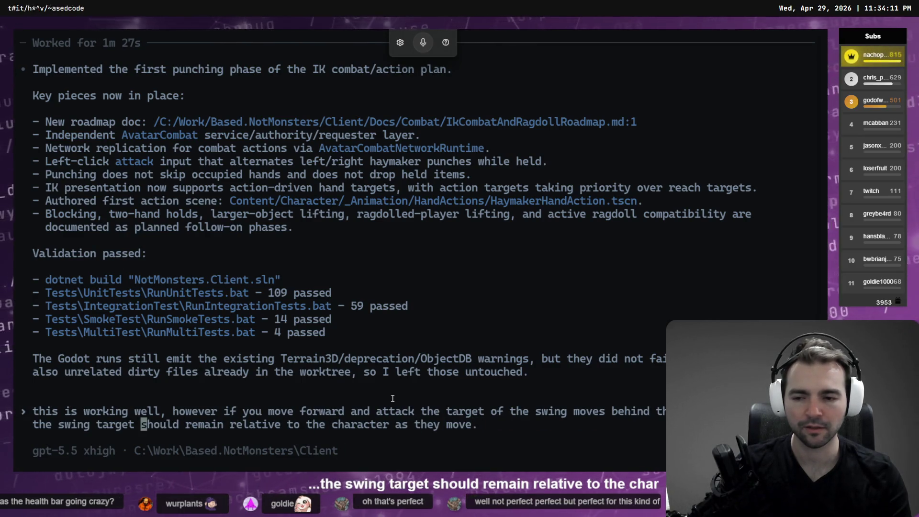
key("Return")
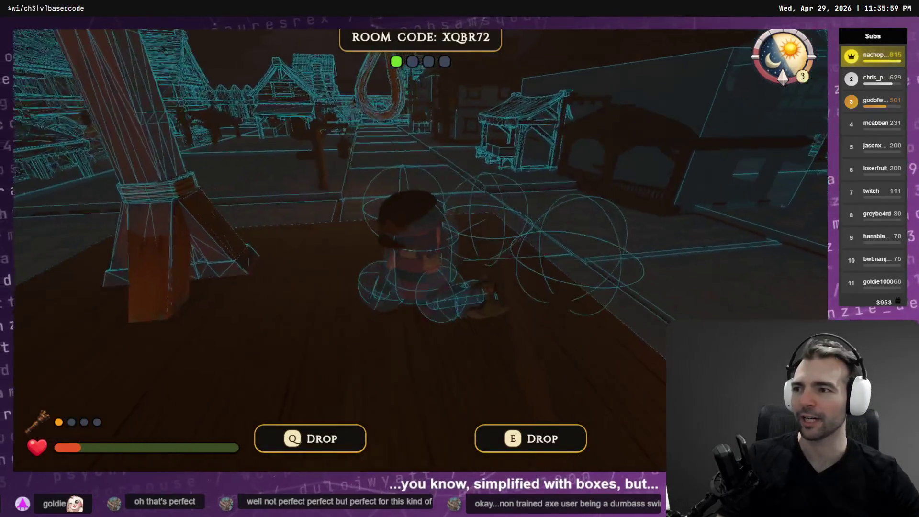
Test haymaker punches while walking across the deck, then drop the held weapon.
key("space")
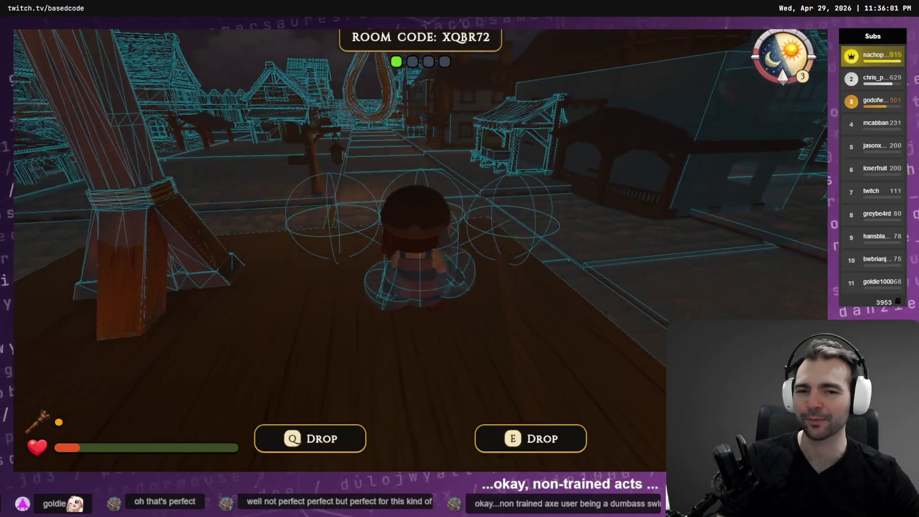
key("w")
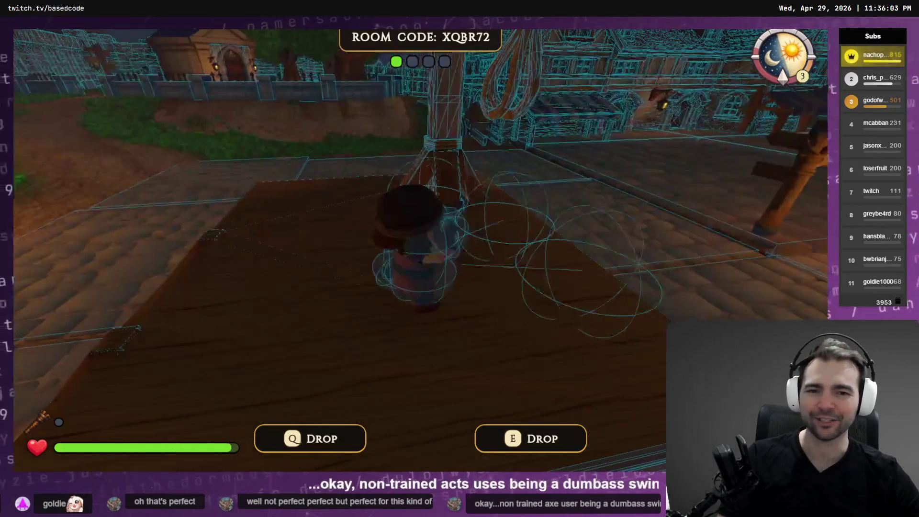
key("q")
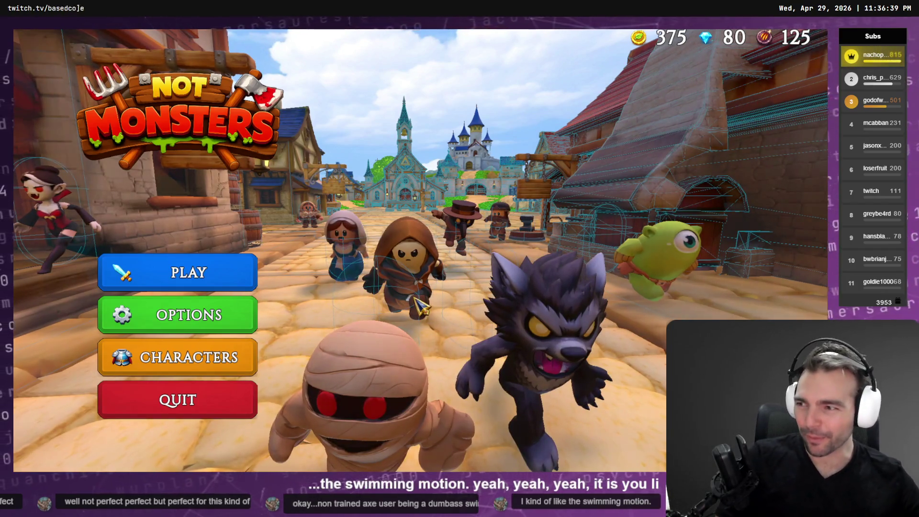
Host a new online room with the player count set to 4.
left_click(177, 272)
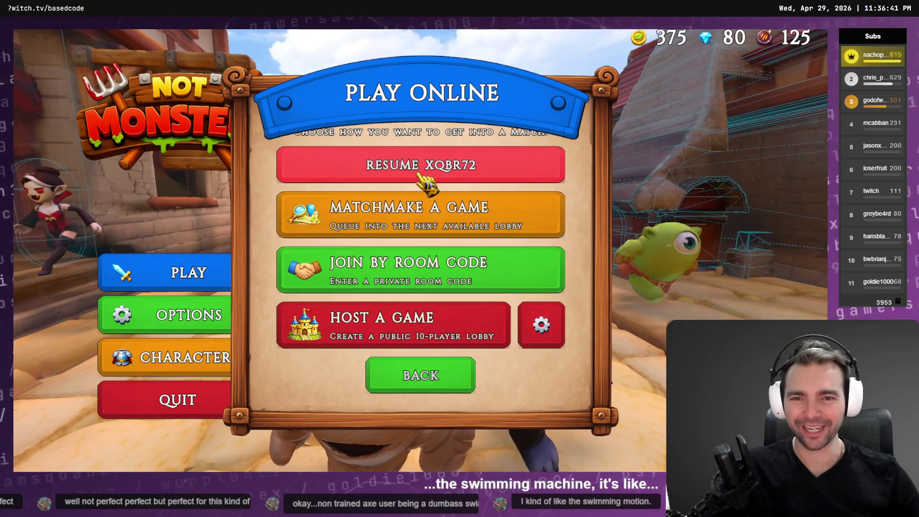
left_click(465, 318)
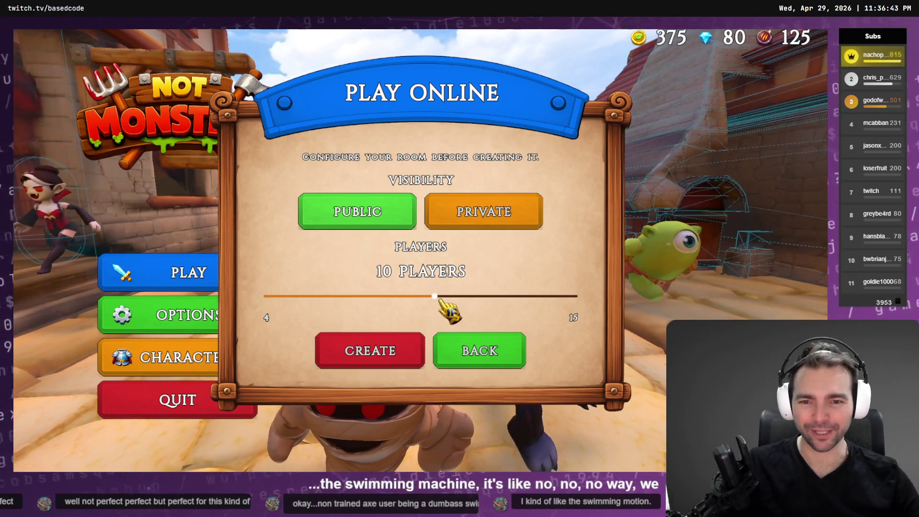
left_click_drag(437, 299, 265, 297)
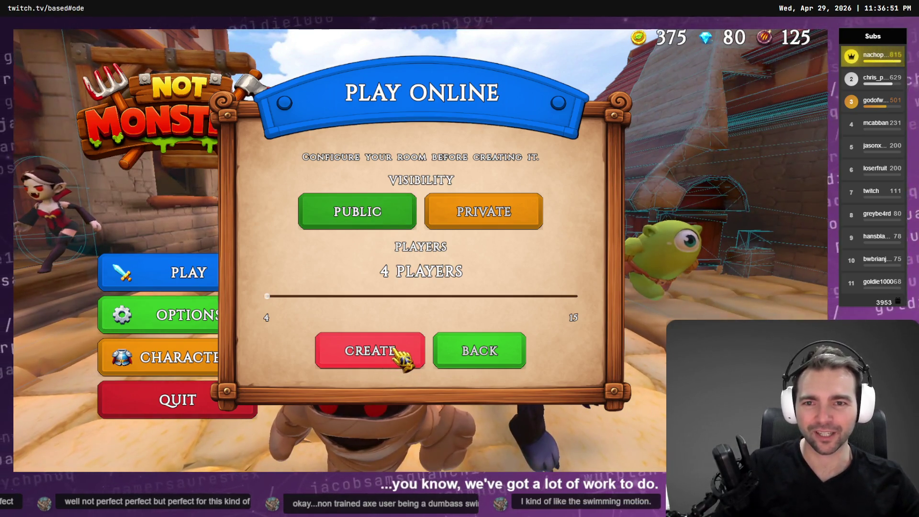
left_click(372, 352)
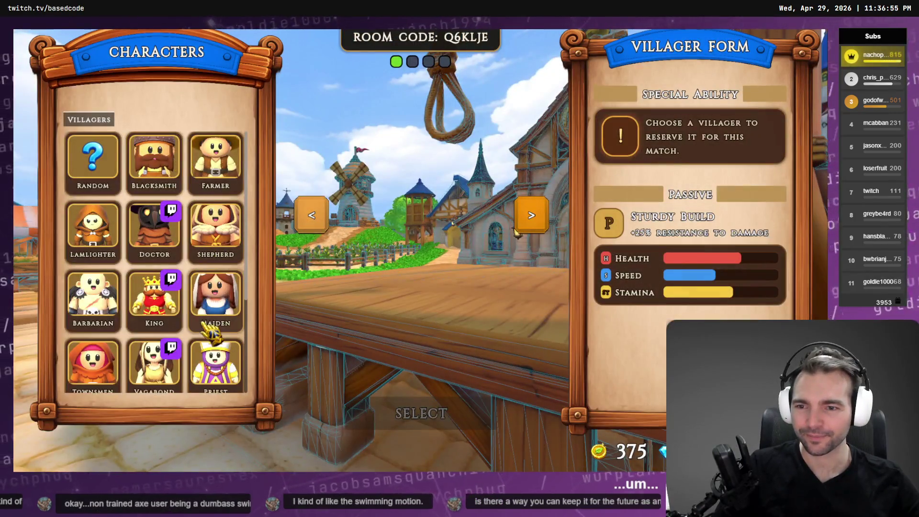
Pick Butcher as the villager and Werewolf as the monster form to start the match.
scroll(214, 268, "down", 3)
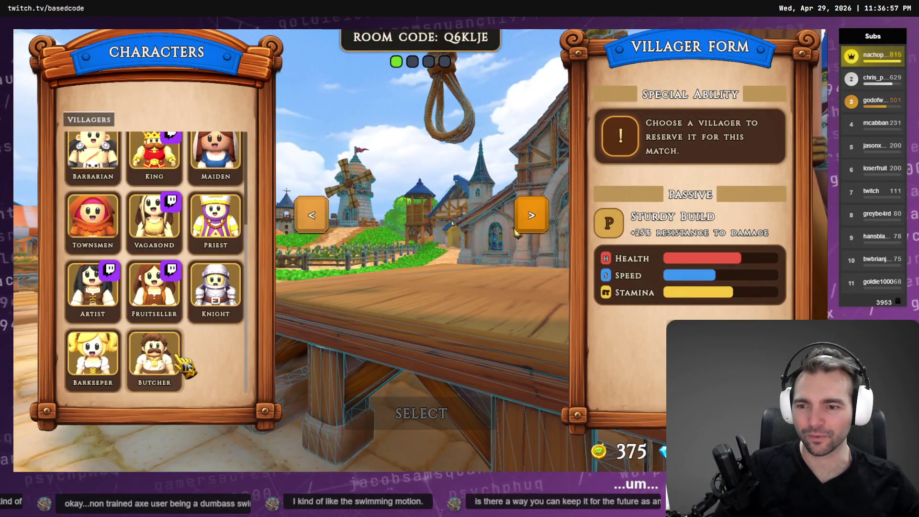
left_click(174, 366)
left_click(432, 411)
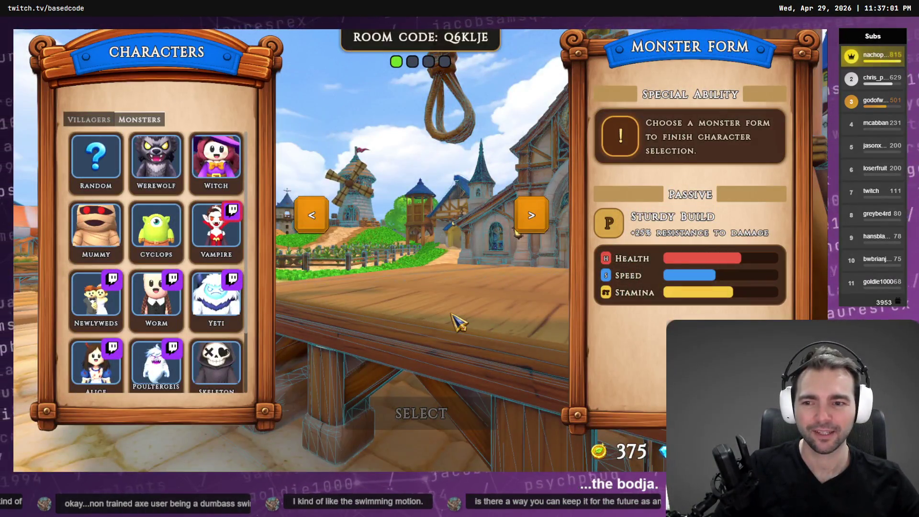
scroll(142, 268, "down", 2)
scroll(141, 268, "up", 2)
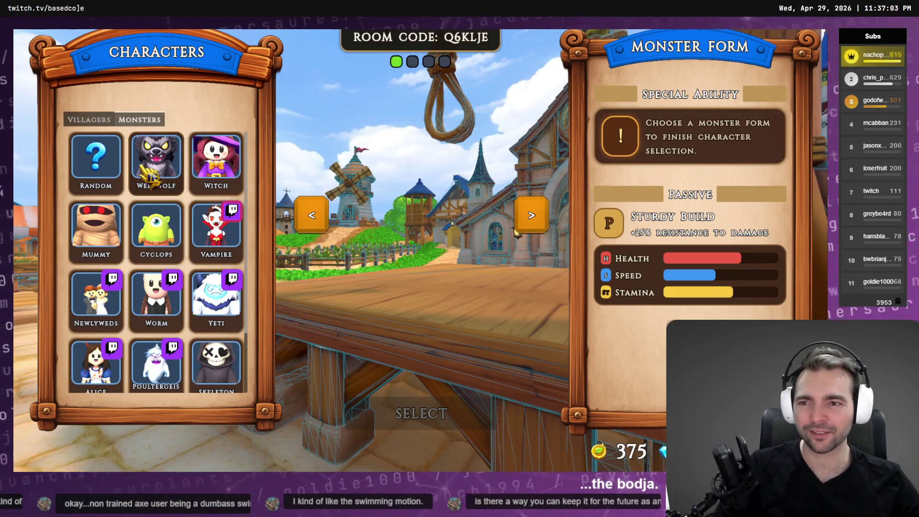
left_click(139, 144)
left_click(467, 419)
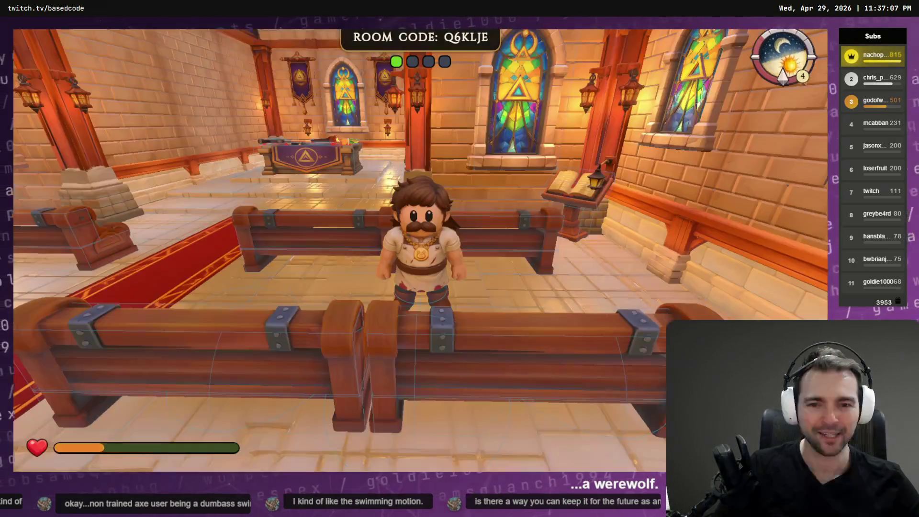
Walk the Butcher up and down the chapel aisle to test punches while moving.
key("w")
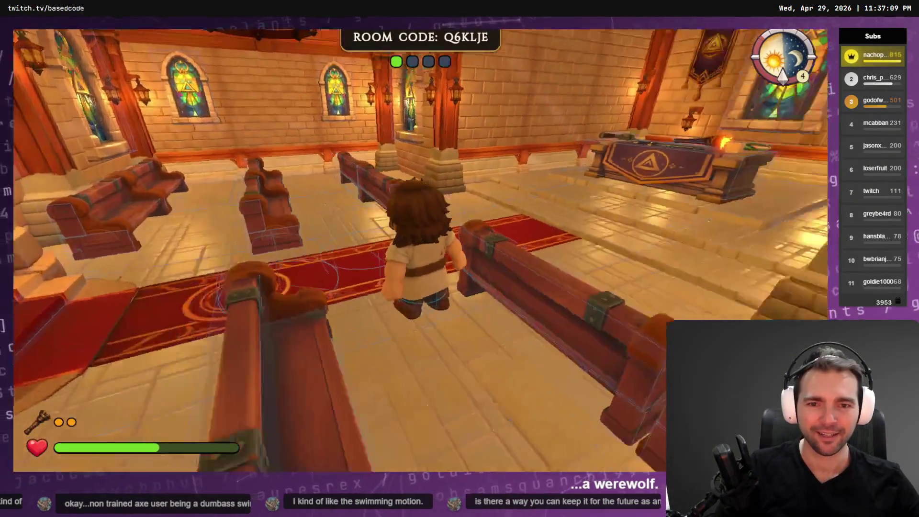
key("a")
key("s")
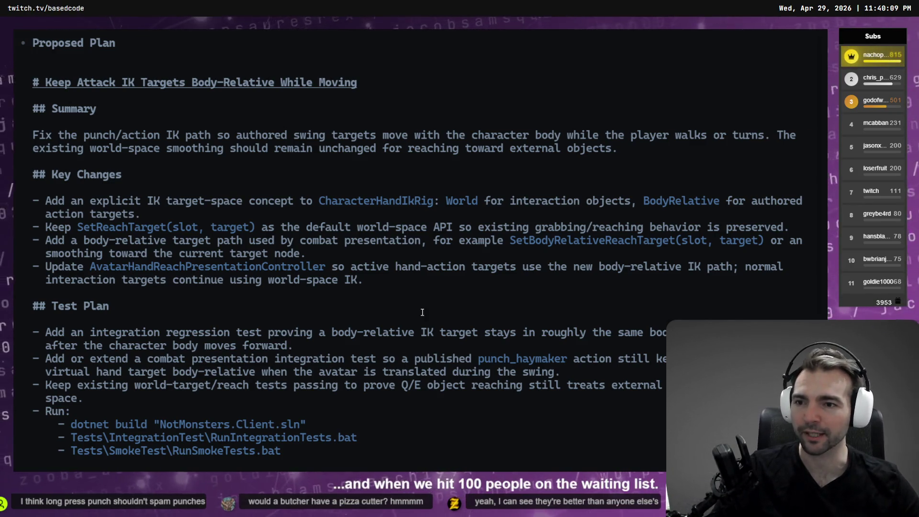
Review the 'Keep Attack IK Targets Body-Relative While Moving' plan and approve its implementation.
scroll(416, 316, "down", 3)
scroll(415, 316, "down", 3)
scroll(167, 160, "up", 7)
scroll(168, 160, "down", 1)
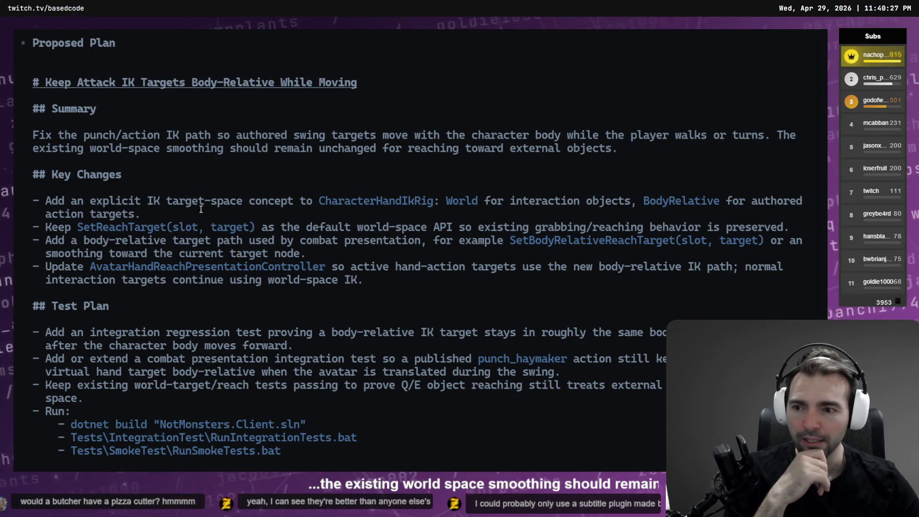
key("Return")
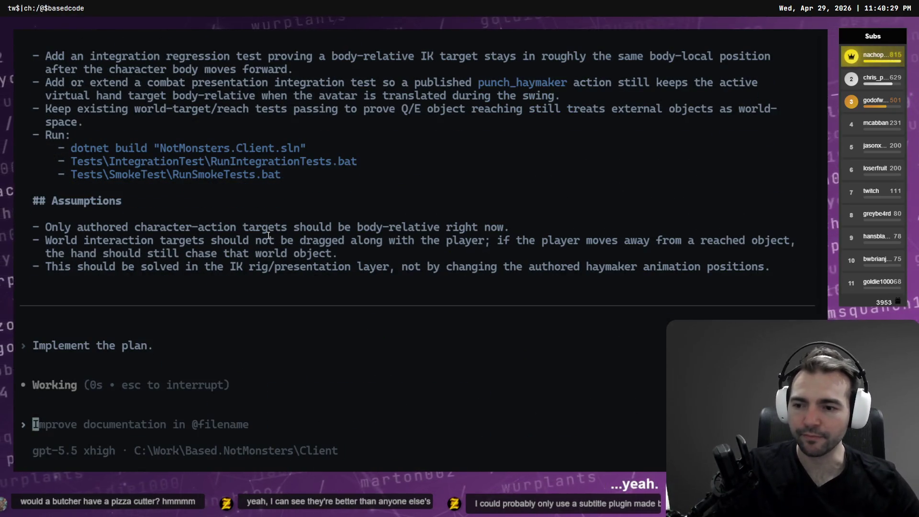
key("alt+Tab")
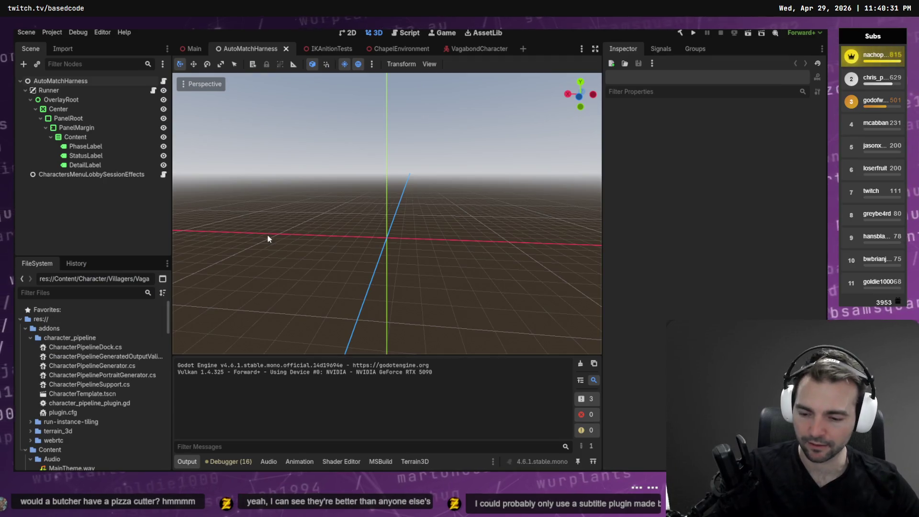
Return to the Codex terminal to follow the agent's four-step updated plan.
key("alt+Tab")
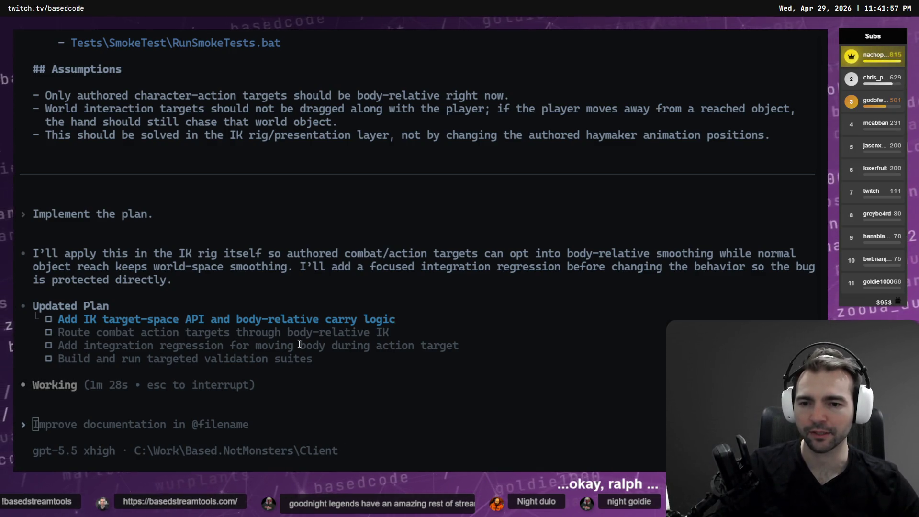
Check the Codex output and review changes in Fork, then bring up the Higgsfield video page.
scroll(92, 342, "up", 3)
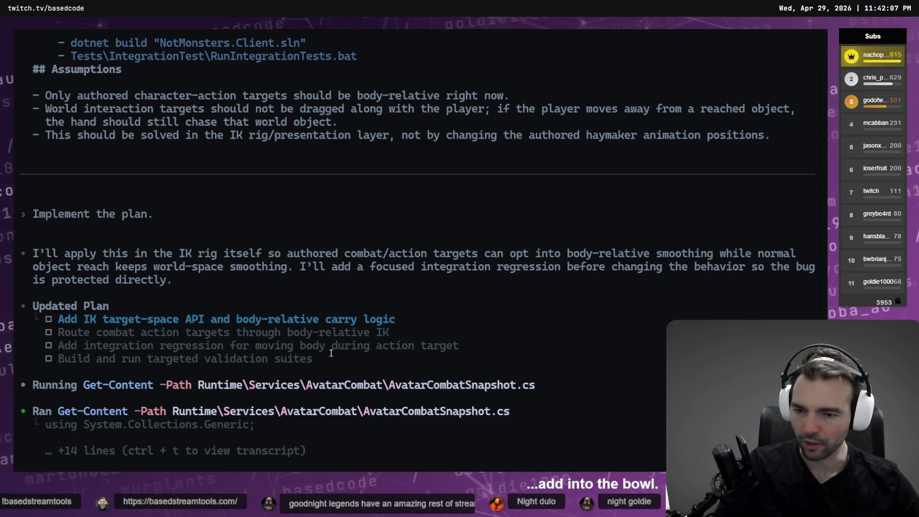
key("alt+Tab")
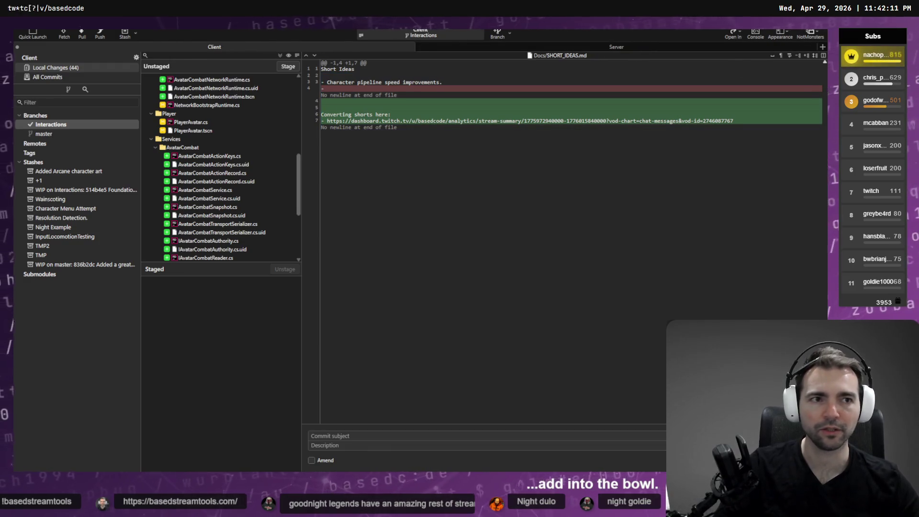
key("alt+Tab")
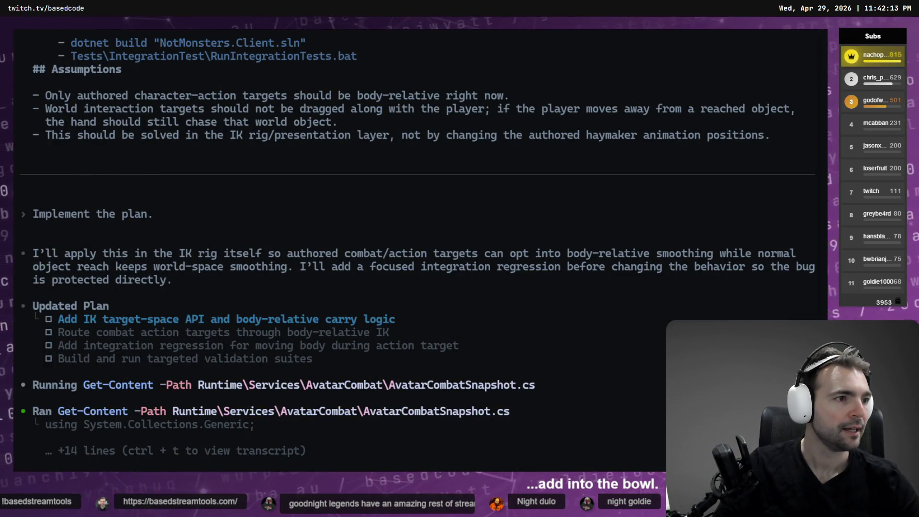
key("alt+Tab")
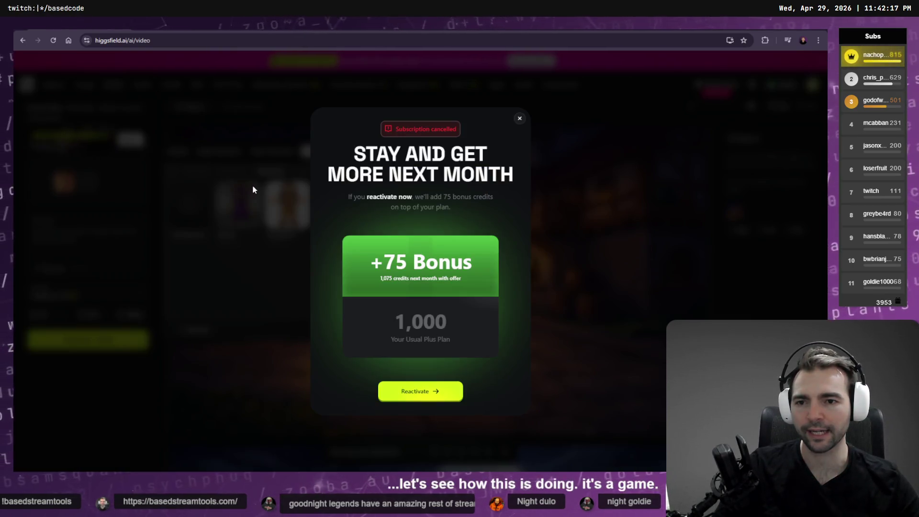
Dismiss the reactivation offer, filter Elements to Characters, and start a new character element.
left_click(518, 119)
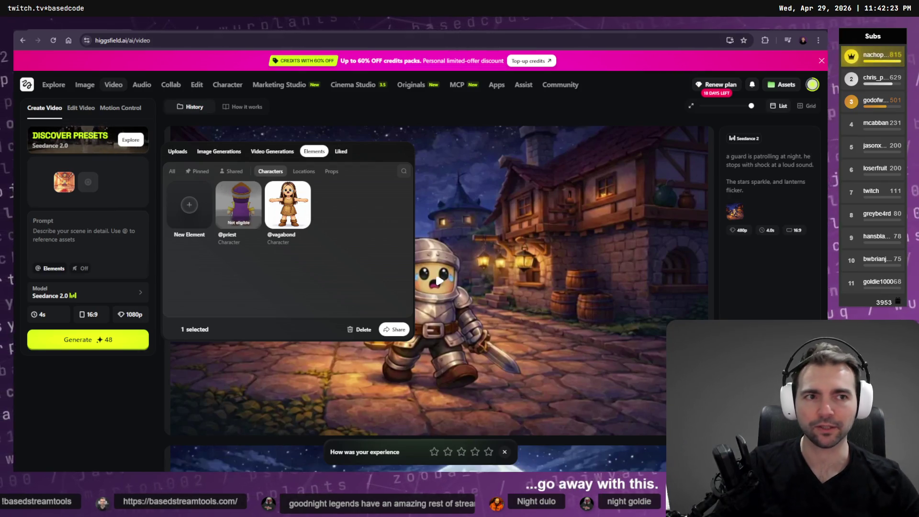
left_click(821, 60)
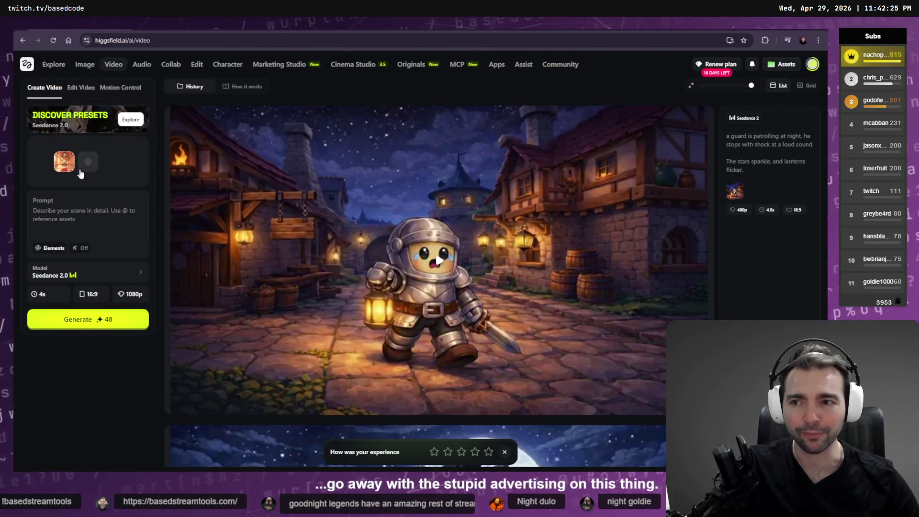
mouse_move(62, 165)
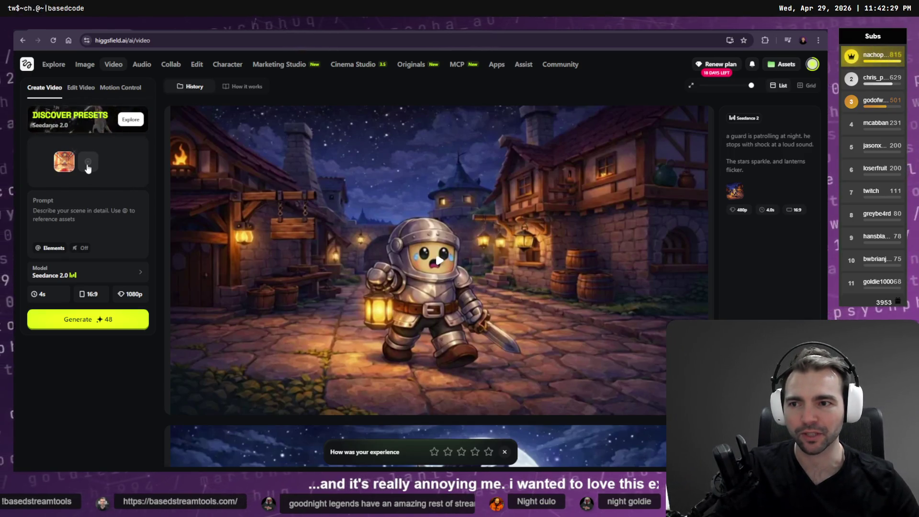
left_click(88, 162)
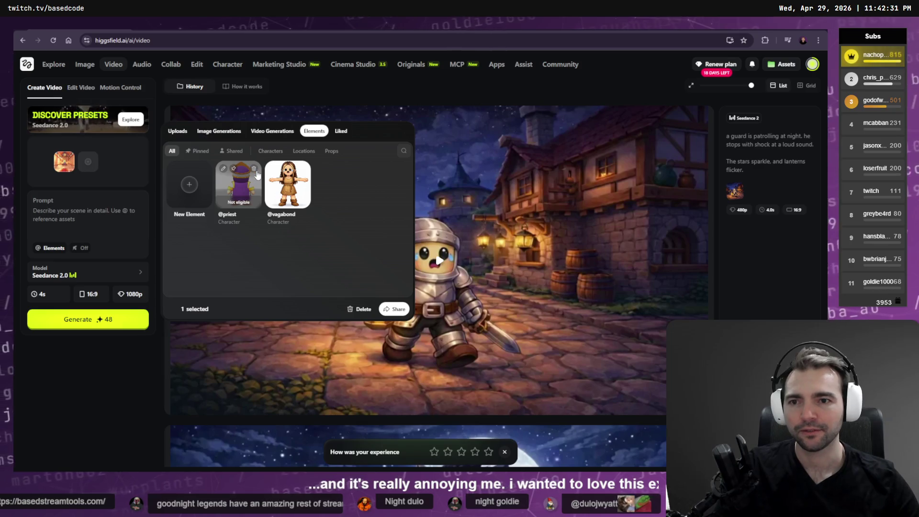
left_click(269, 151)
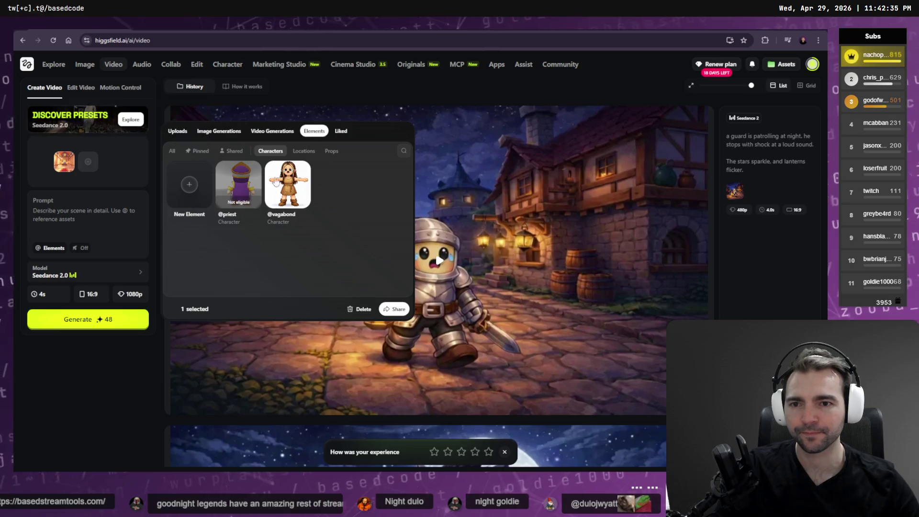
left_click(190, 184)
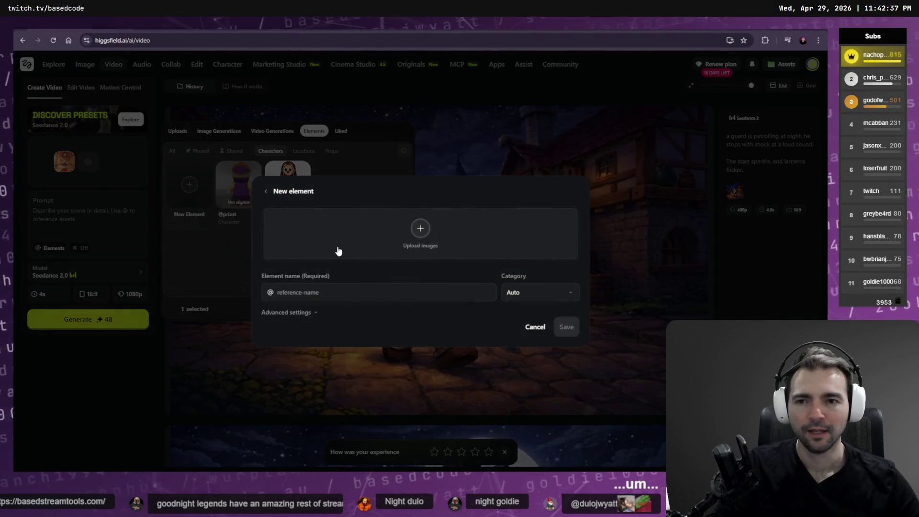
Open the image upload picker on Pictures > Screenshots and sort it newest first.
left_click(338, 251)
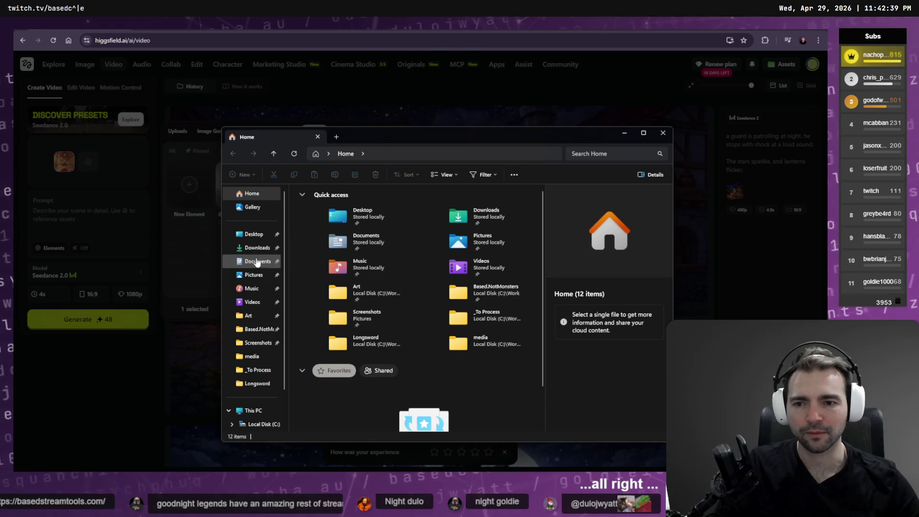
left_click(251, 348)
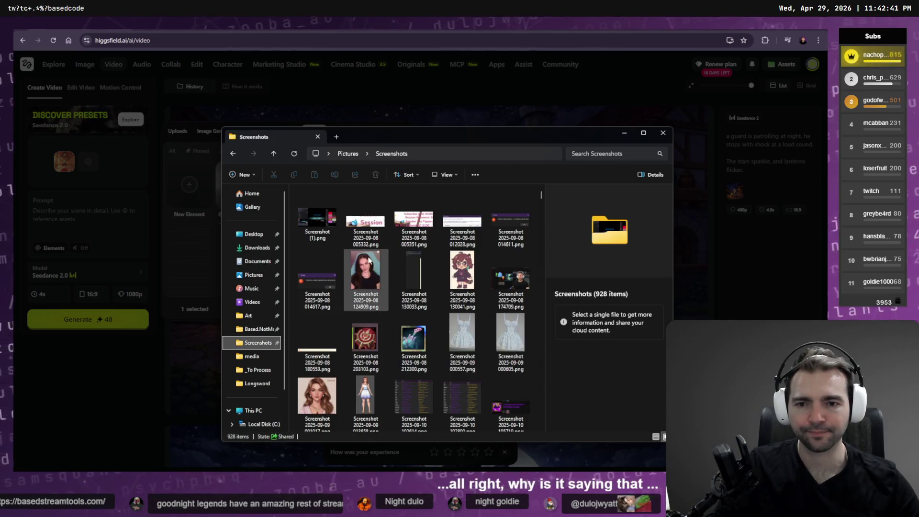
right_click(537, 207)
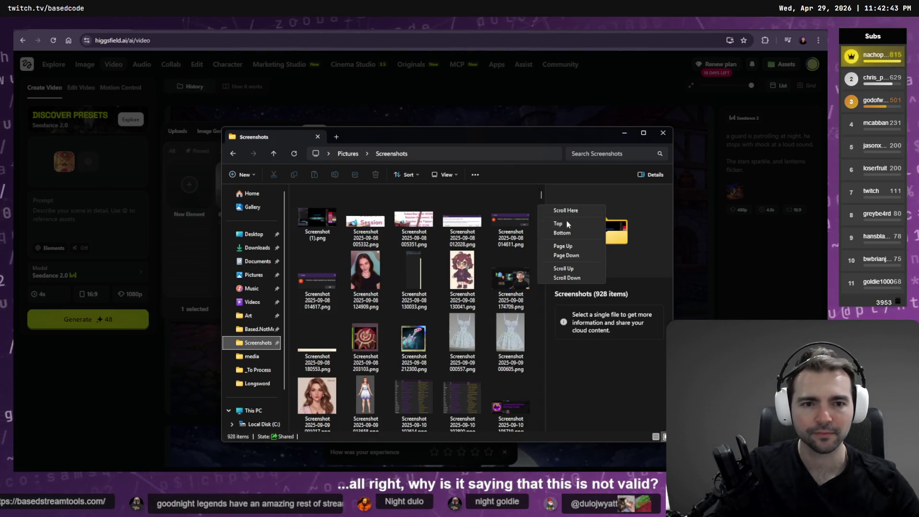
left_click(422, 171)
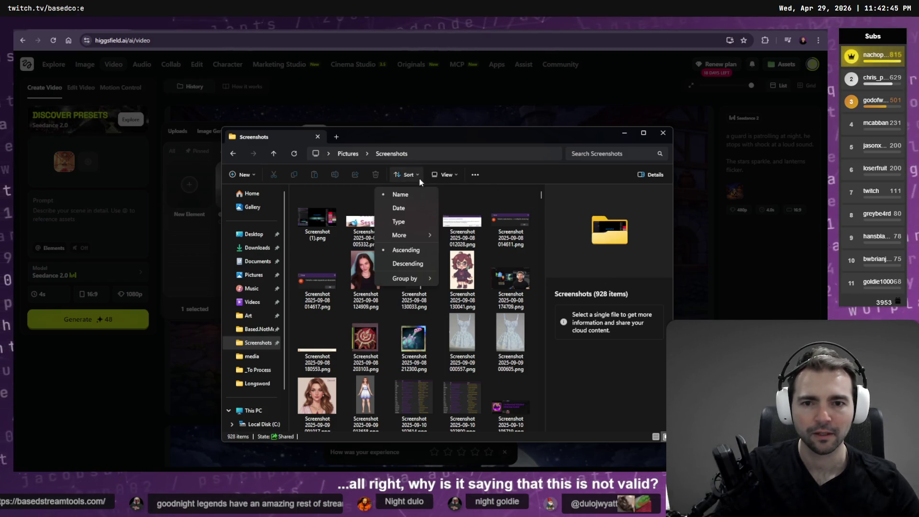
left_click(332, 242)
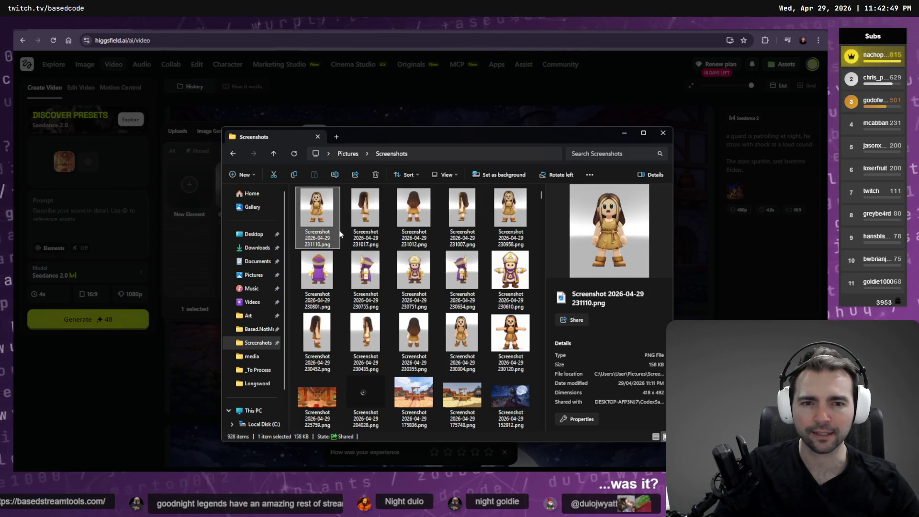
Reopen the picker in Screenshots and select priest screenshots 230751 and 230634.
left_click(255, 251)
left_click(267, 248)
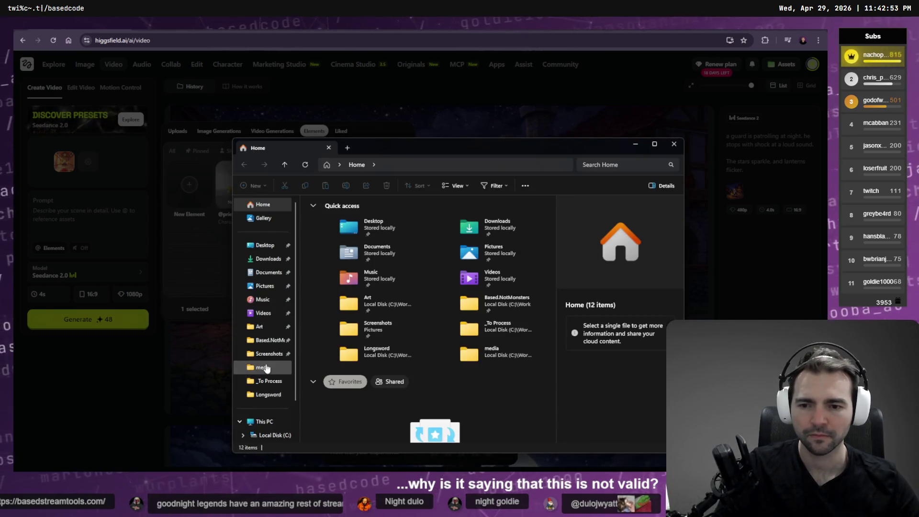
left_click(266, 354)
left_click(340, 242)
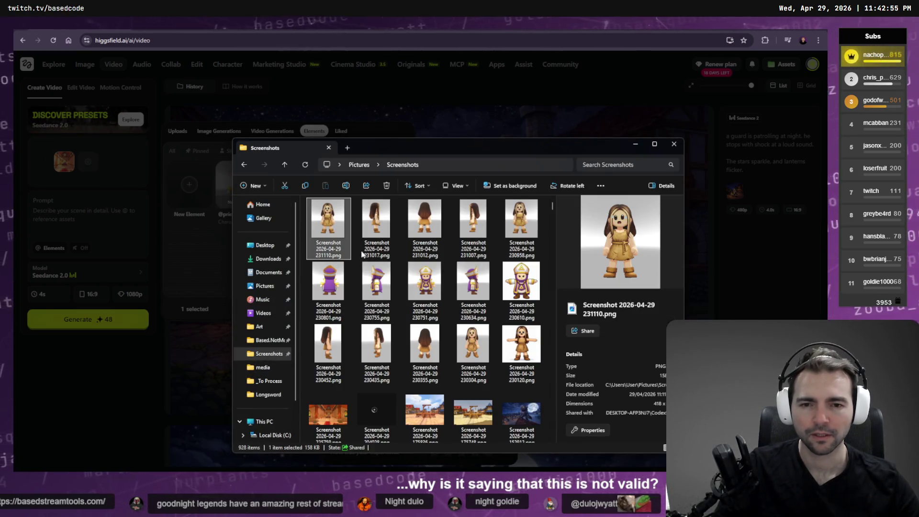
left_click(425, 287)
left_click(469, 291)
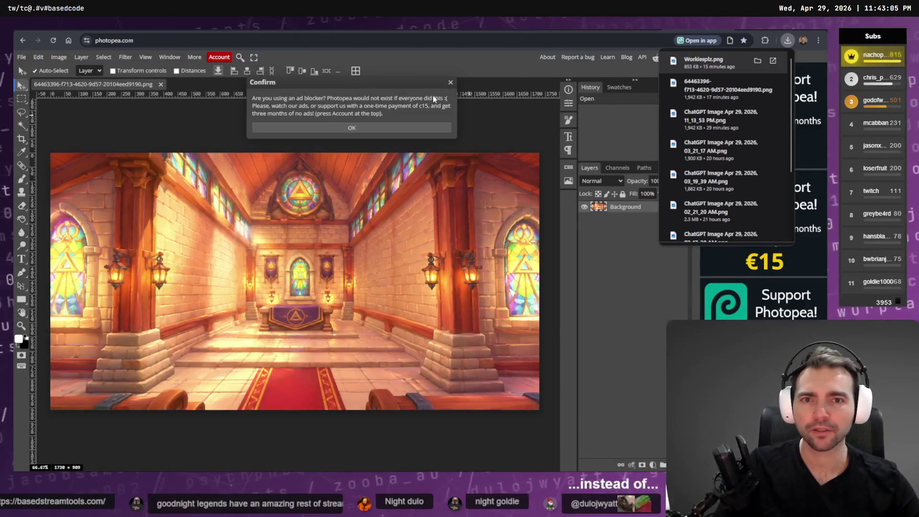
Export priest back-view screenshot 230801 from Photopea as a PNG.
left_click(451, 82)
key("alt+Tab")
mouse_move(328, 285)
left_mouse_down()
mouse_move(208, 89)
mouse_move(253, 151)
left_mouse_up()
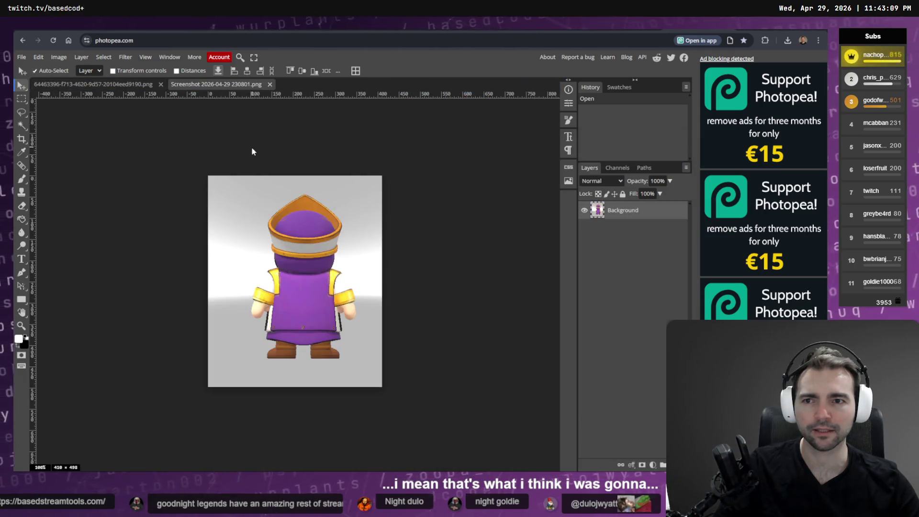
left_click(38, 56)
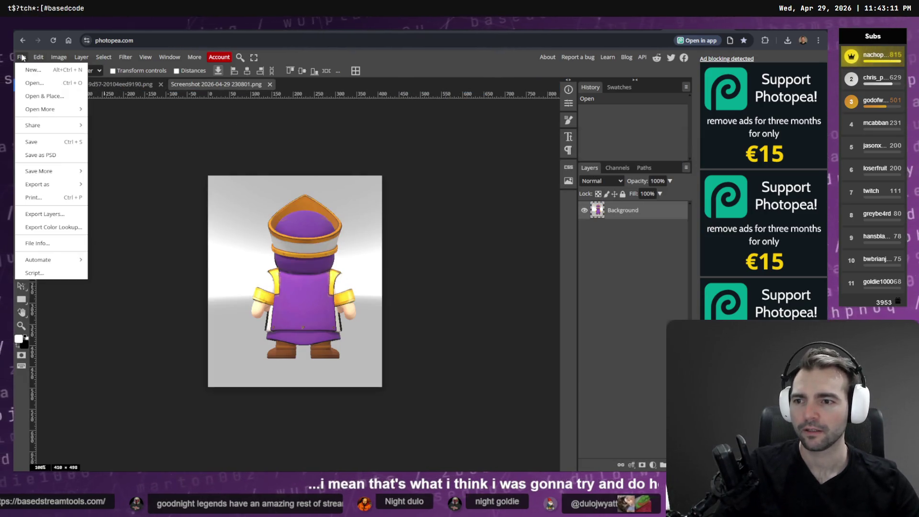
mouse_move(59, 191)
left_click(105, 185)
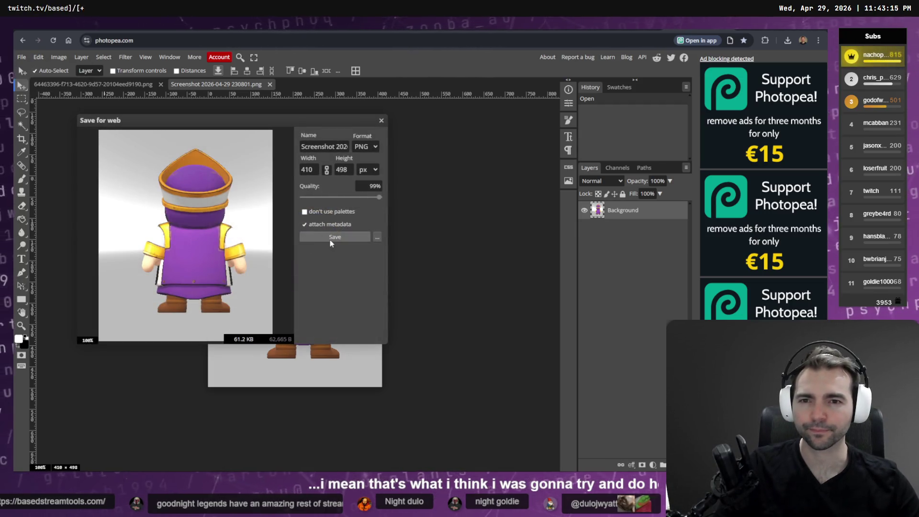
left_click(330, 239)
Export screenshot 230755 from Photopea as a PNG.
left_click(365, 125)
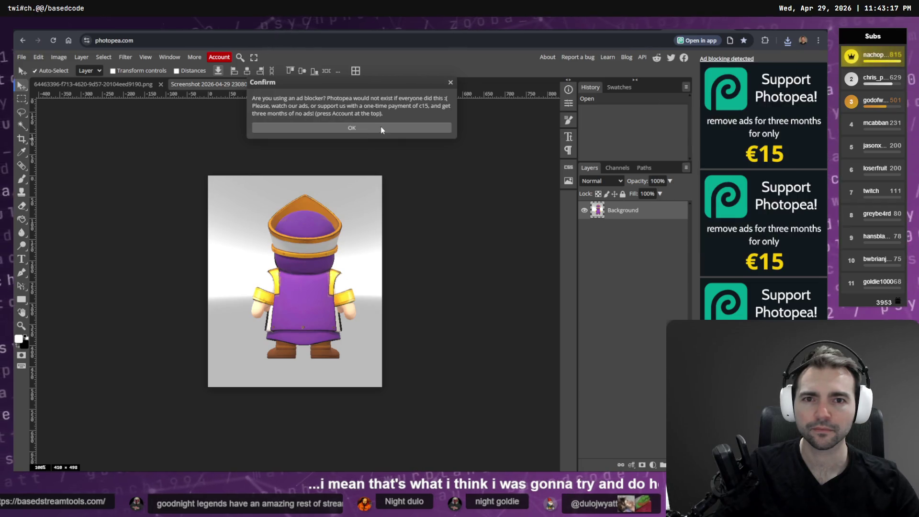
key("alt+Tab")
mouse_move(377, 282)
left_mouse_down()
mouse_move(329, 58)
mouse_move(267, 101)
left_mouse_up()
left_click(22, 57)
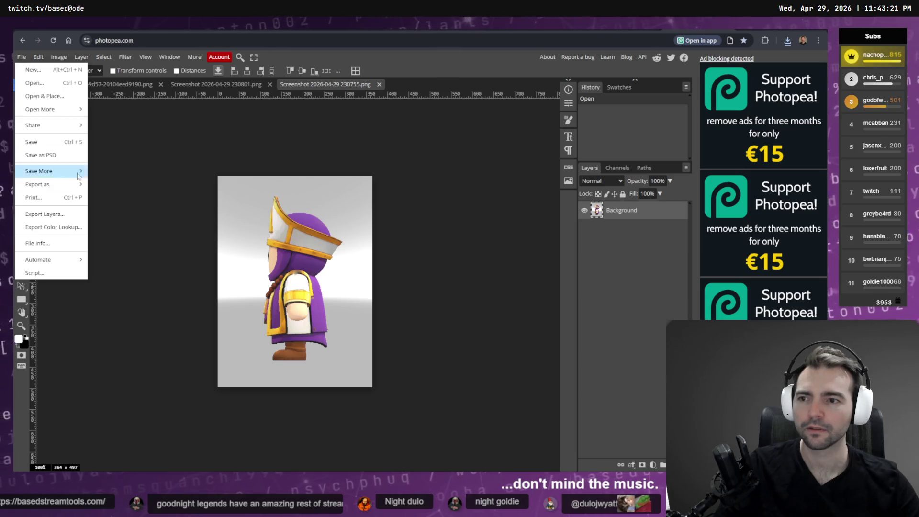
mouse_move(48, 185)
left_click(118, 183)
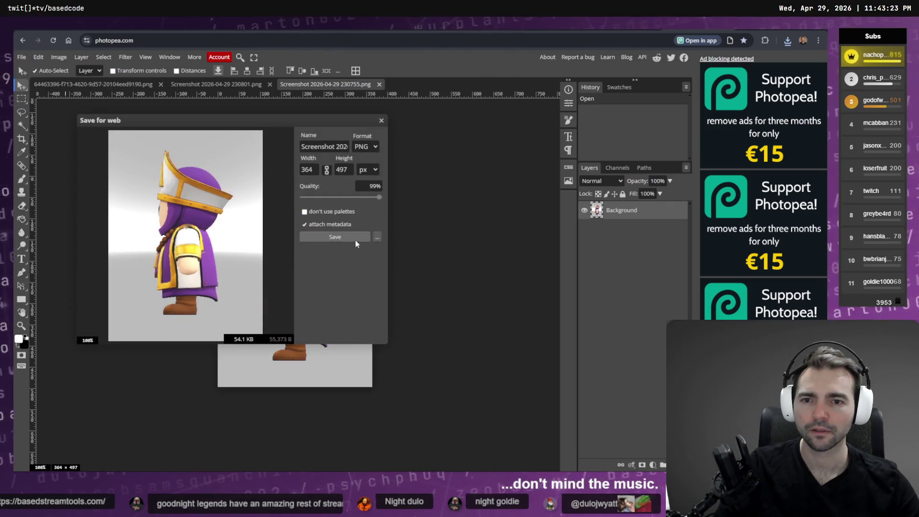
left_click(355, 241)
Export the next priest screenshot, 230751, as a PNG.
key("alt+Tab")
key("Right")
mouse_move(403, 166)
left_mouse_down()
mouse_move(448, 62)
mouse_move(484, 62)
mouse_move(478, 79)
left_mouse_up()
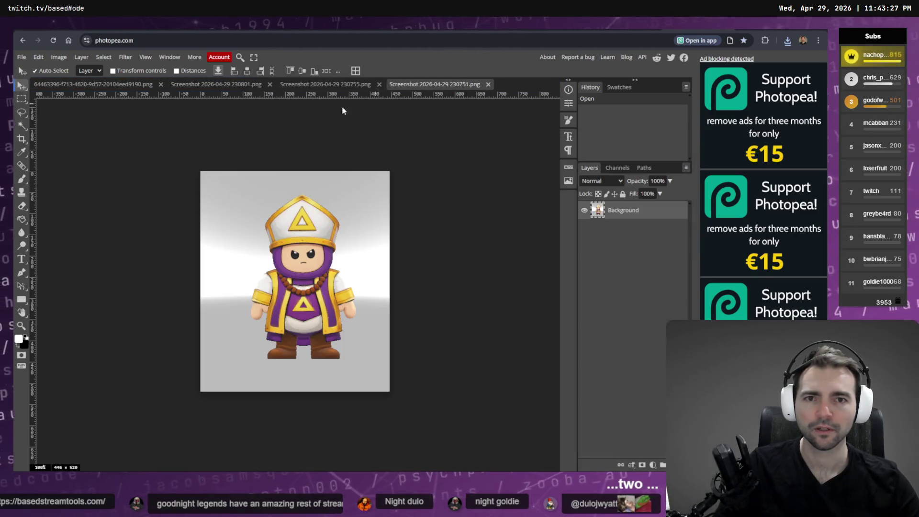
left_click(21, 57)
mouse_move(48, 185)
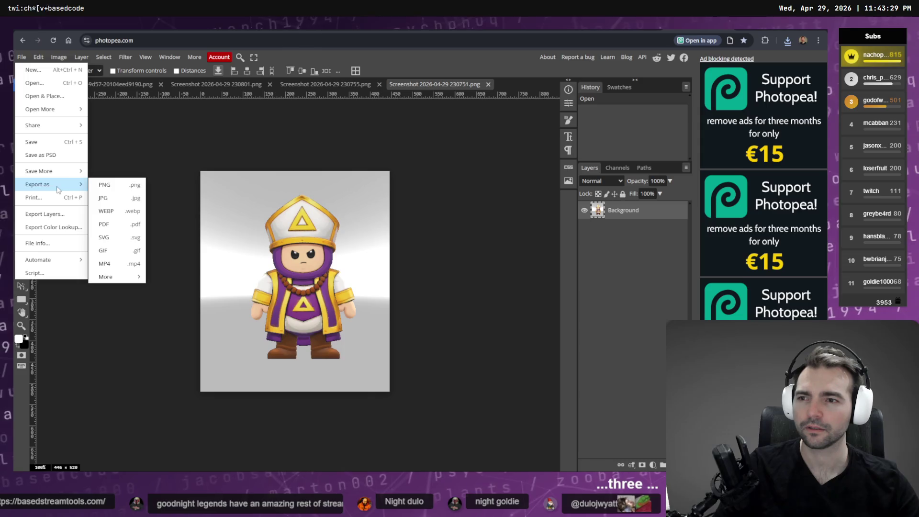
left_click(117, 183)
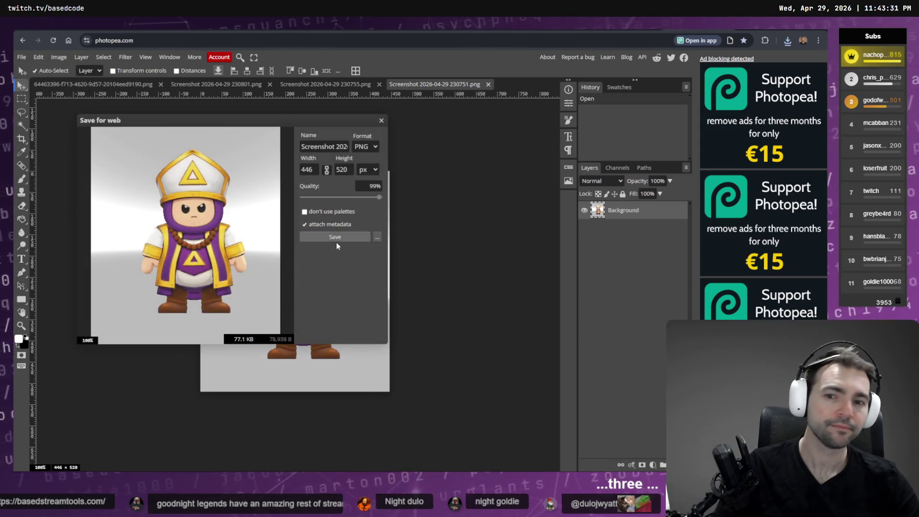
left_click(336, 240)
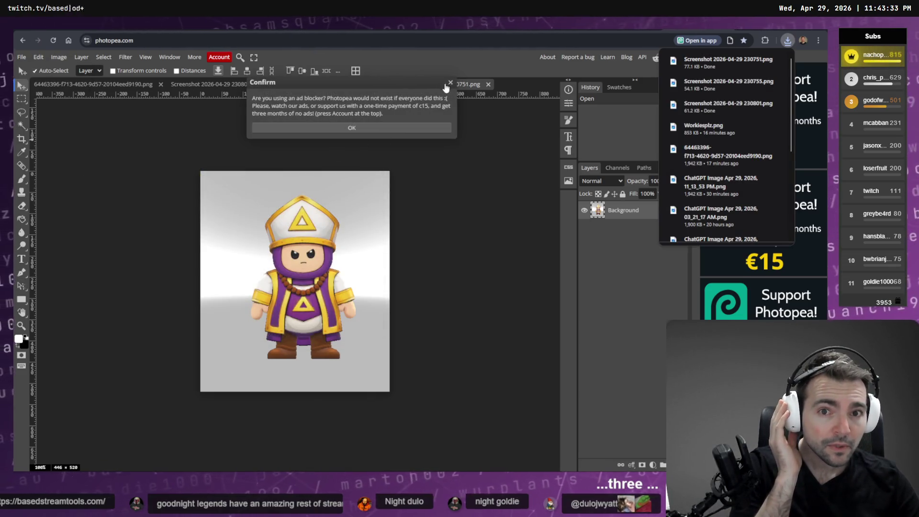
Export side-view priest screenshot 230634 as a PNG.
left_click(448, 83)
key("alt+Tab")
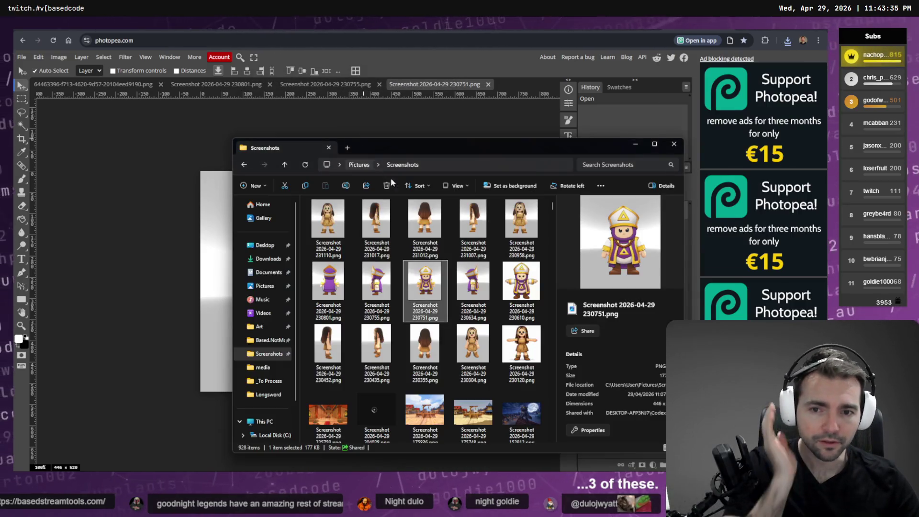
mouse_move(473, 282)
left_mouse_down()
mouse_move(519, 82)
mouse_move(515, 89)
left_mouse_up()
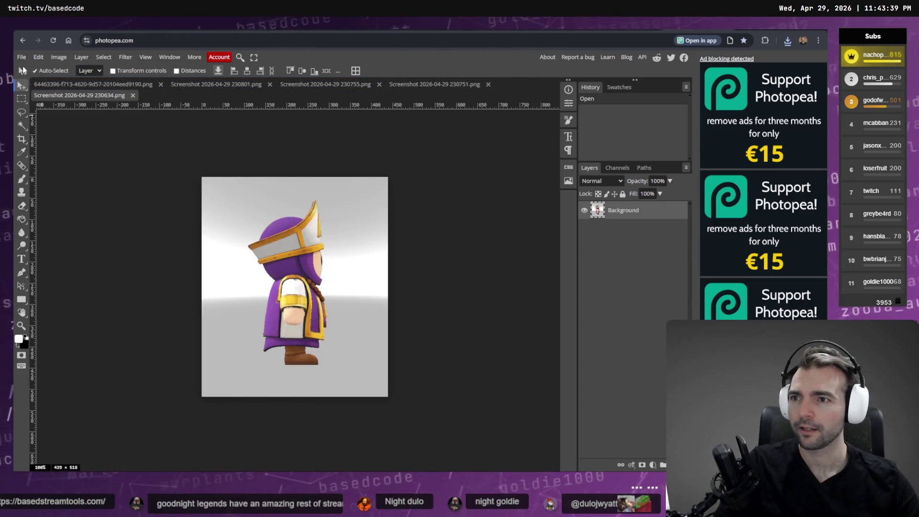
left_click(22, 57)
mouse_move(43, 183)
left_click(108, 183)
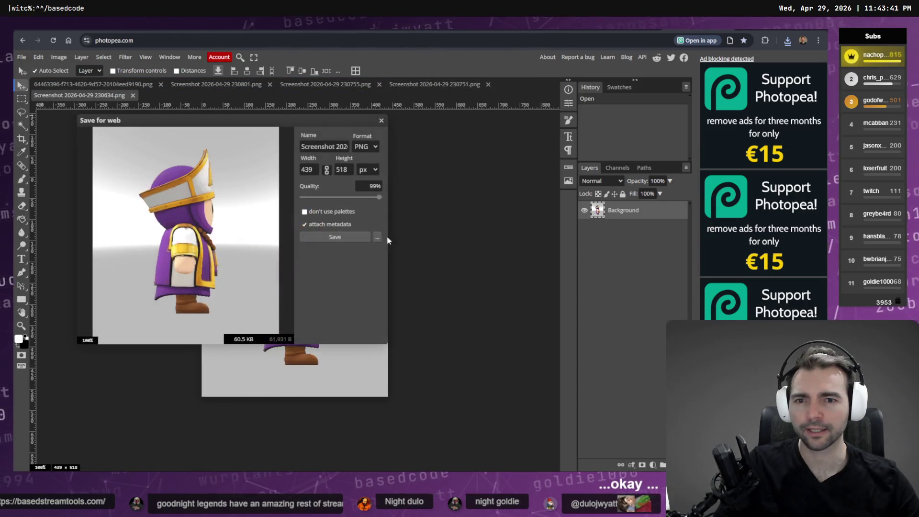
left_click(335, 237)
Export front-view priest screenshot 230610 as a PNG to Downloads.
key("alt+Tab")
left_click(516, 292)
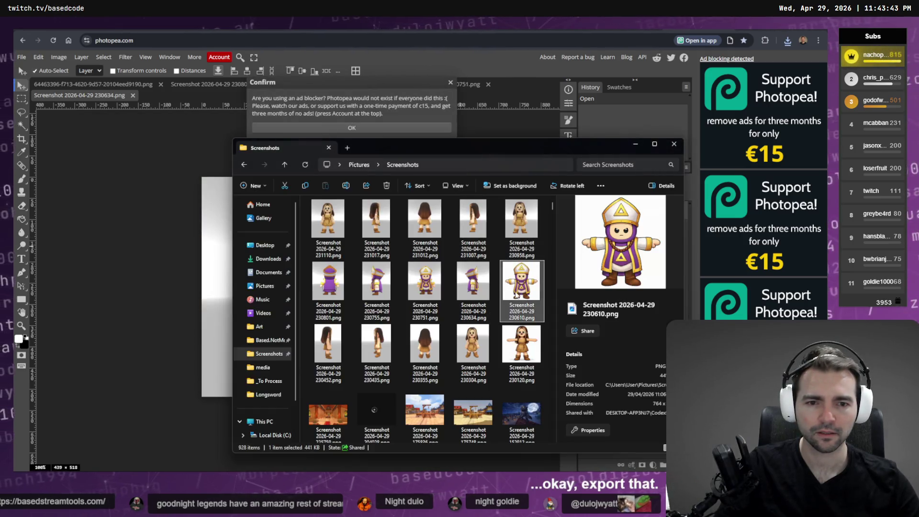
mouse_move(523, 115)
left_mouse_down()
mouse_move(529, 67)
mouse_move(210, 113)
left_mouse_up()
left_click(23, 57)
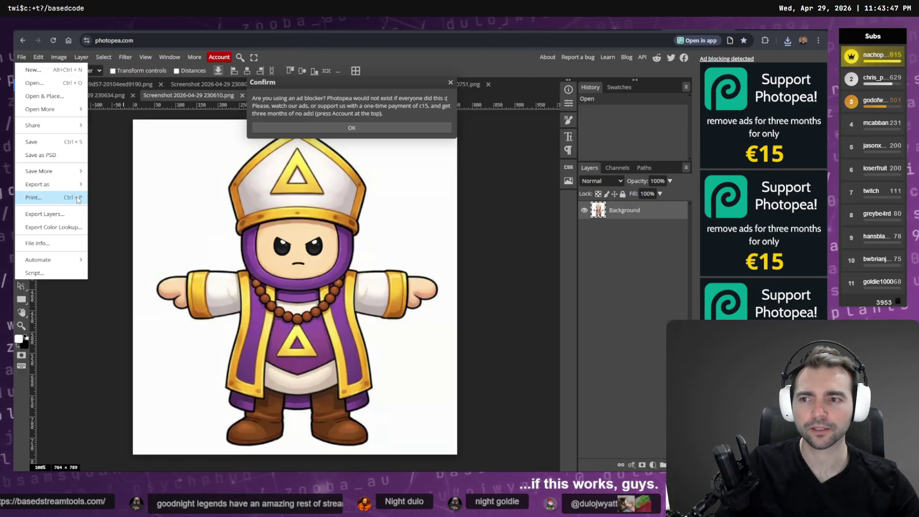
mouse_move(43, 182)
left_click(108, 183)
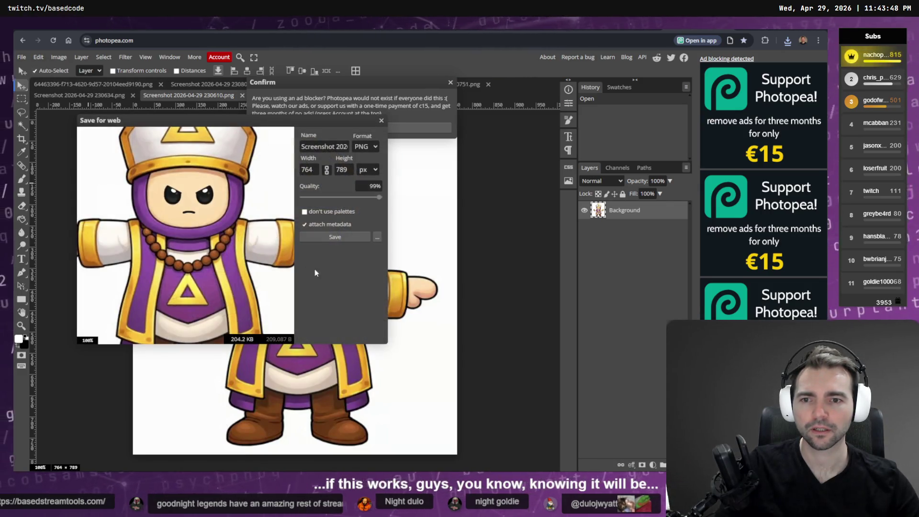
left_click(335, 236)
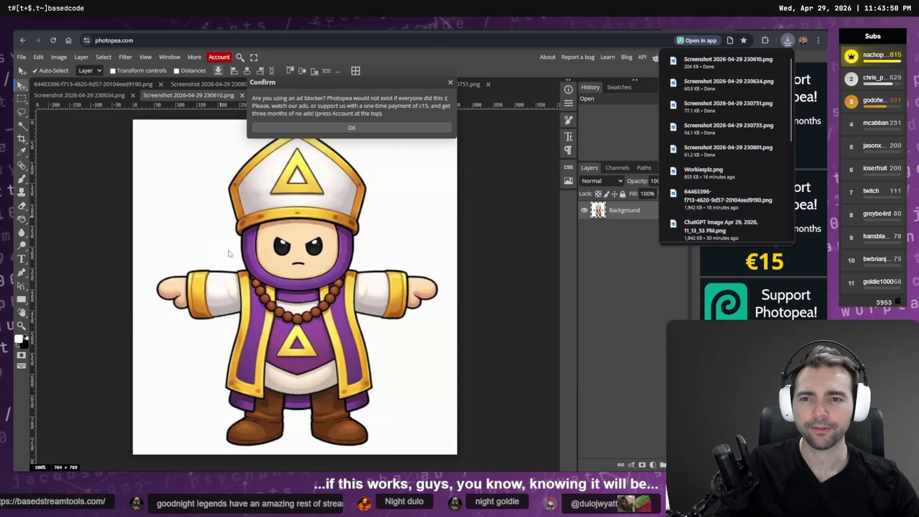
left_click(450, 83)
key("ctrl+Tab")
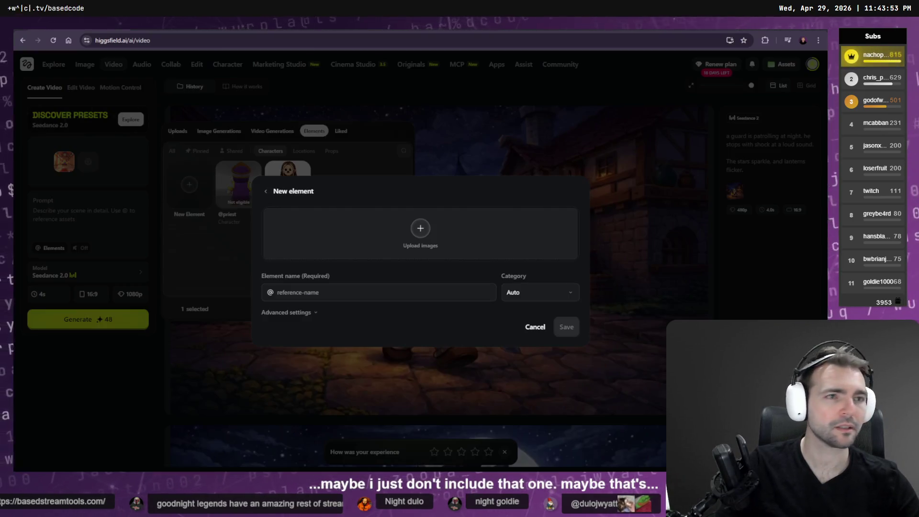
Upload the five exported priest screenshots from Downloads as reference images.
left_click(345, 223)
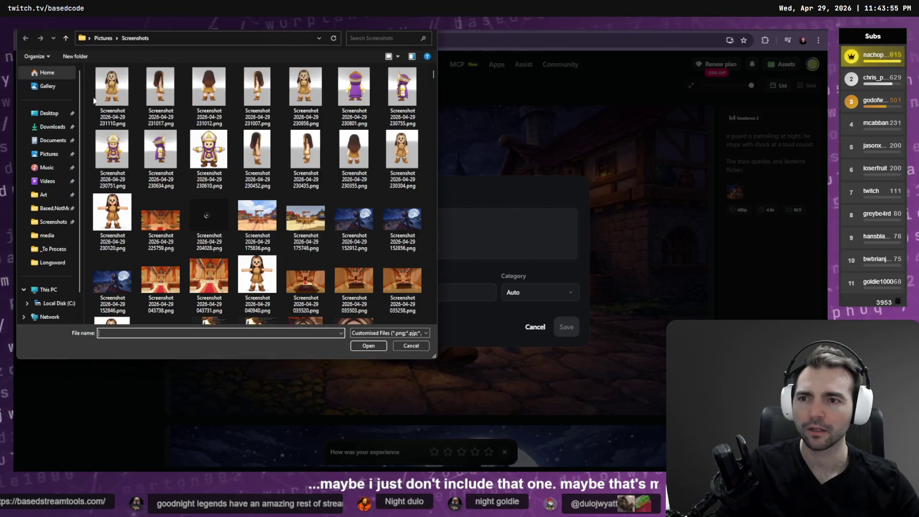
left_click(53, 127)
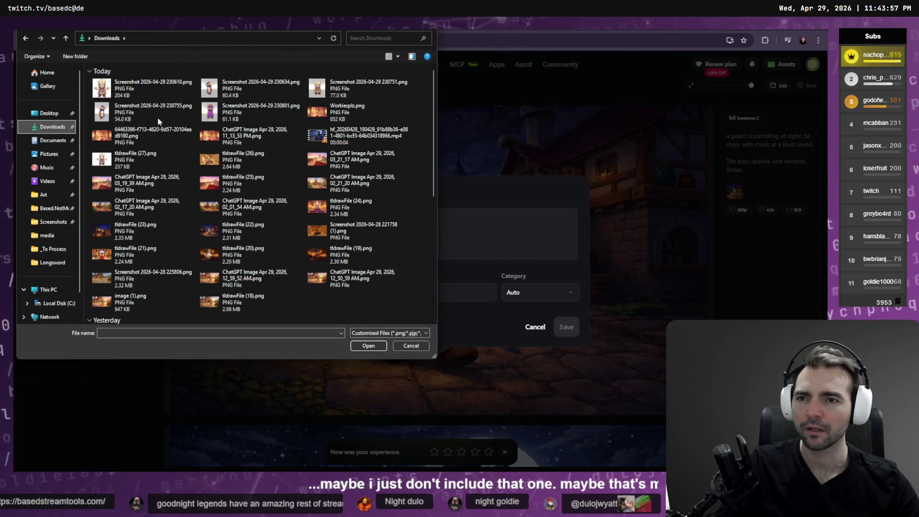
left_click(144, 89)
left_click(233, 114, "shift")
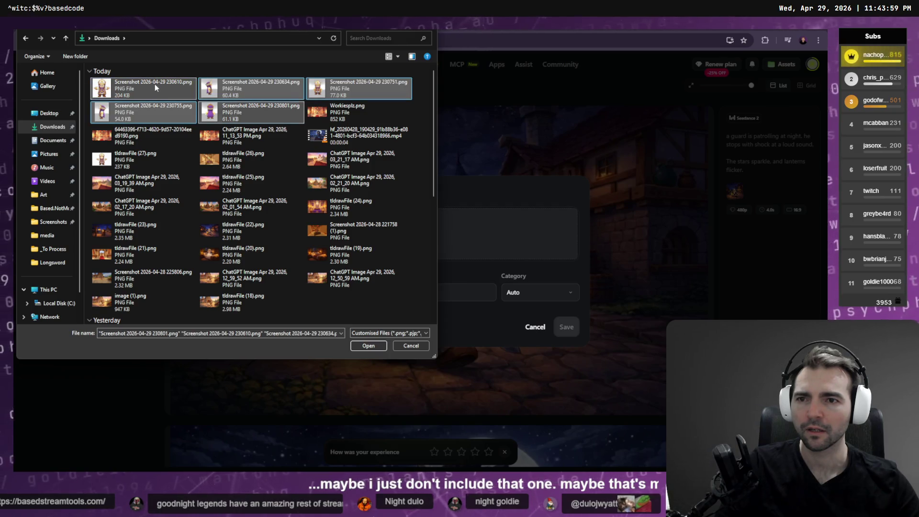
left_click(367, 345)
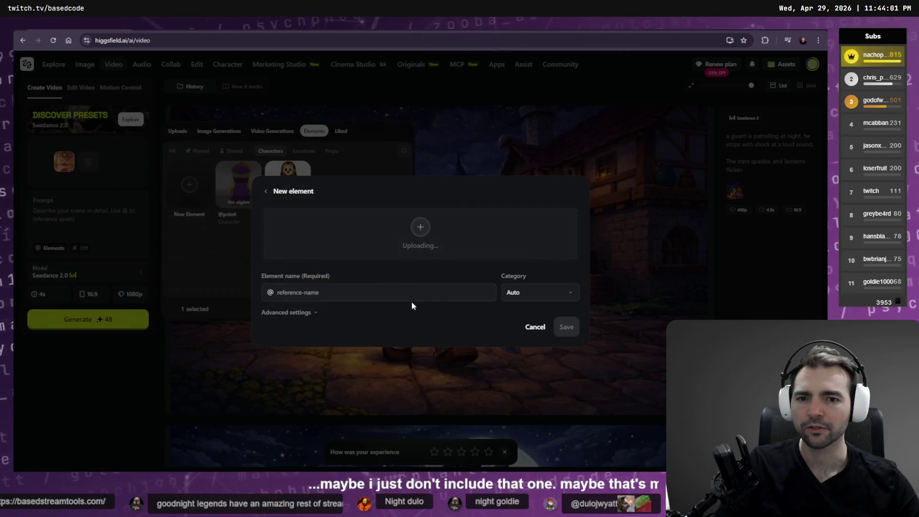
Close the front-view 230610 document in Photopea while the upload runs.
key("alt+Tab")
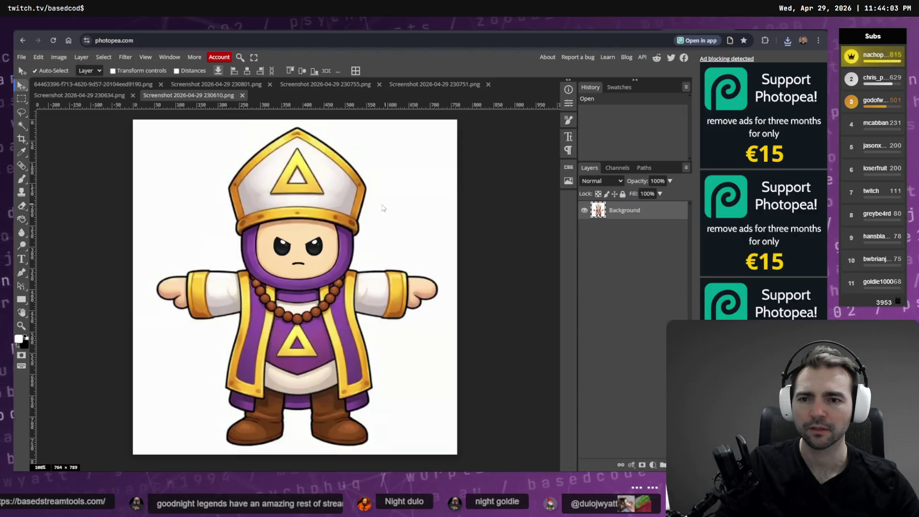
left_click(242, 95)
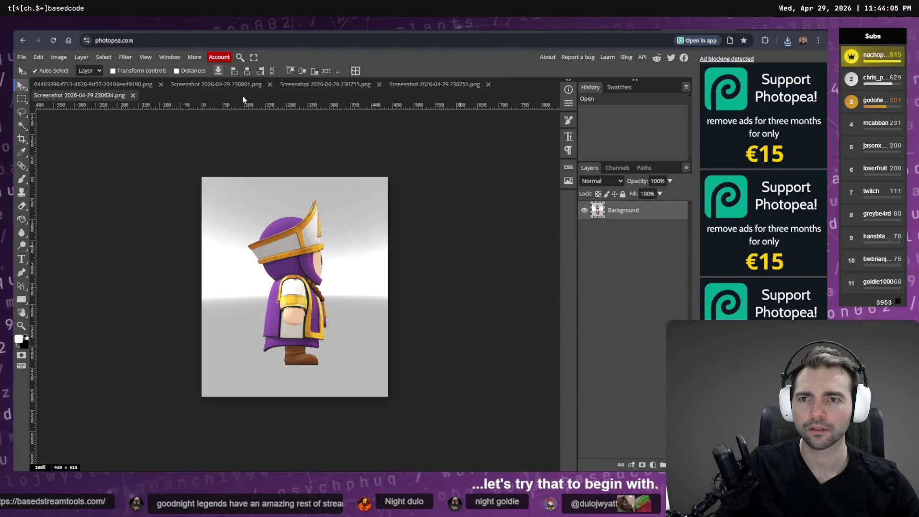
key("alt+Tab")
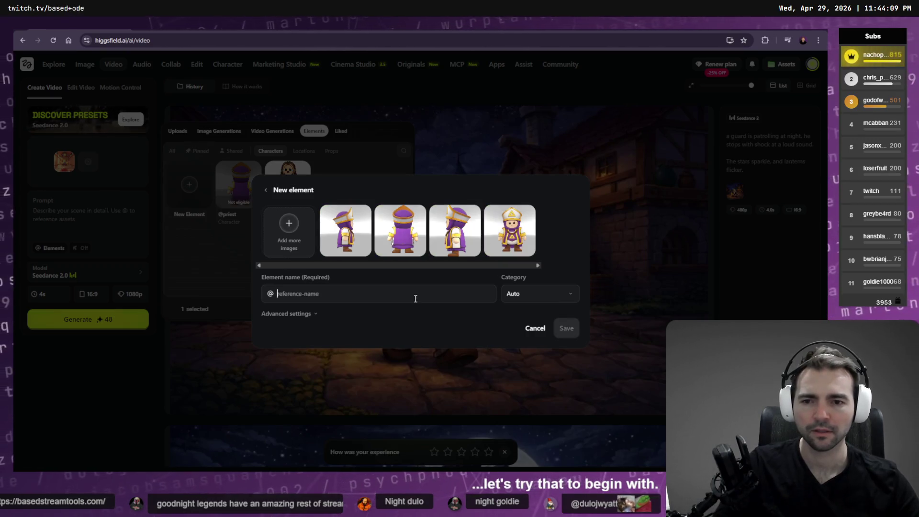
Name the new element priest, set its category to Character, and save it.
type("priest_")
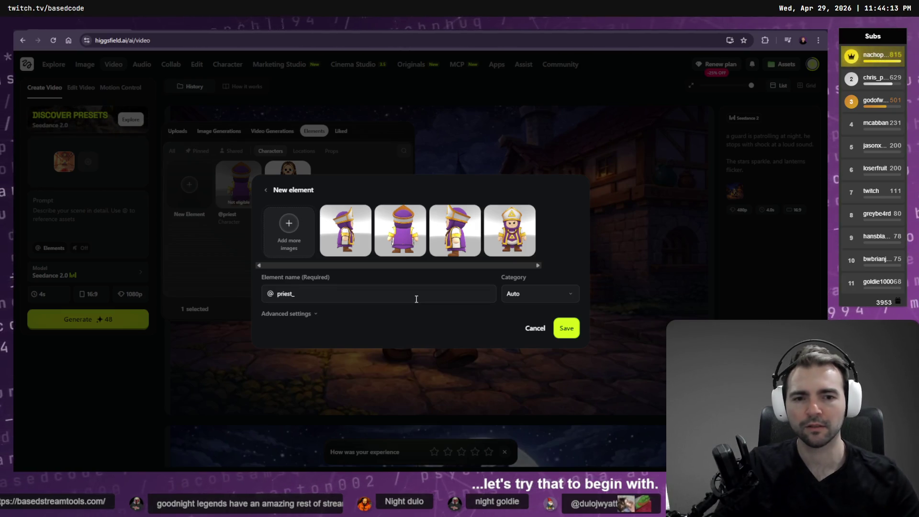
left_click(569, 295)
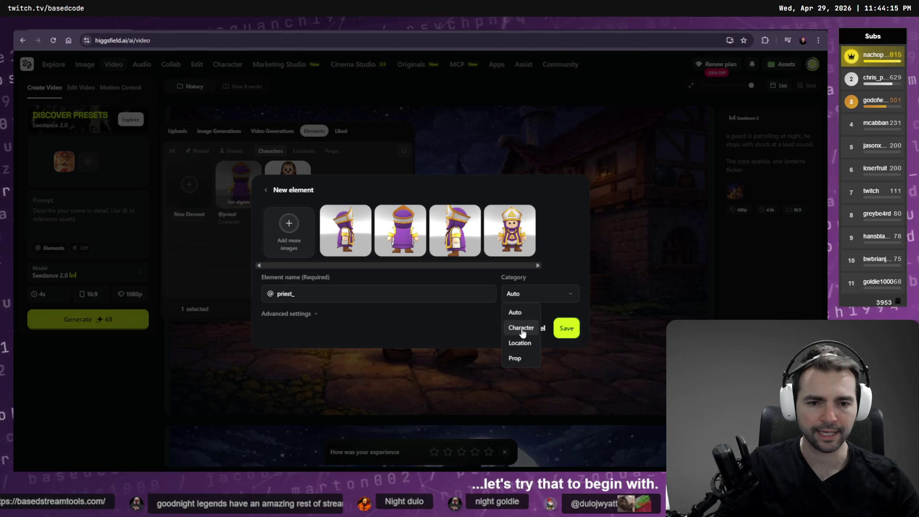
left_click(521, 329)
left_click(565, 328)
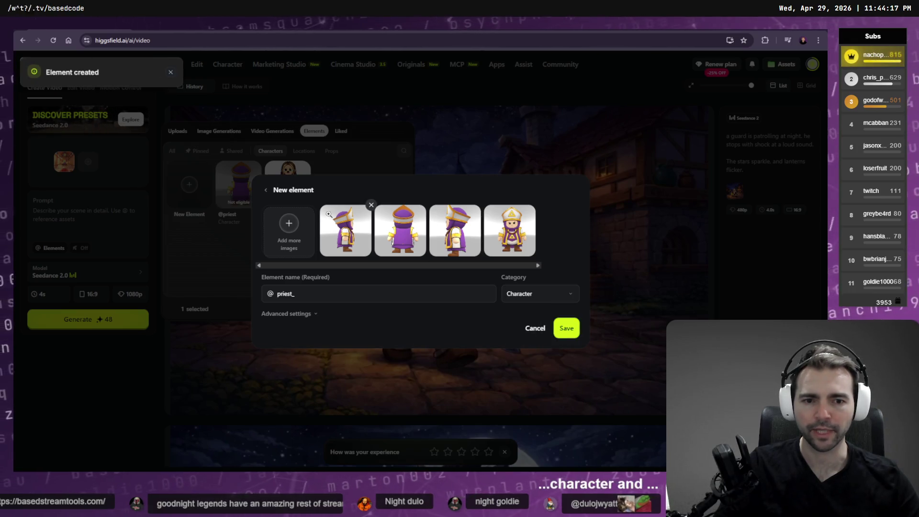
left_click(566, 328)
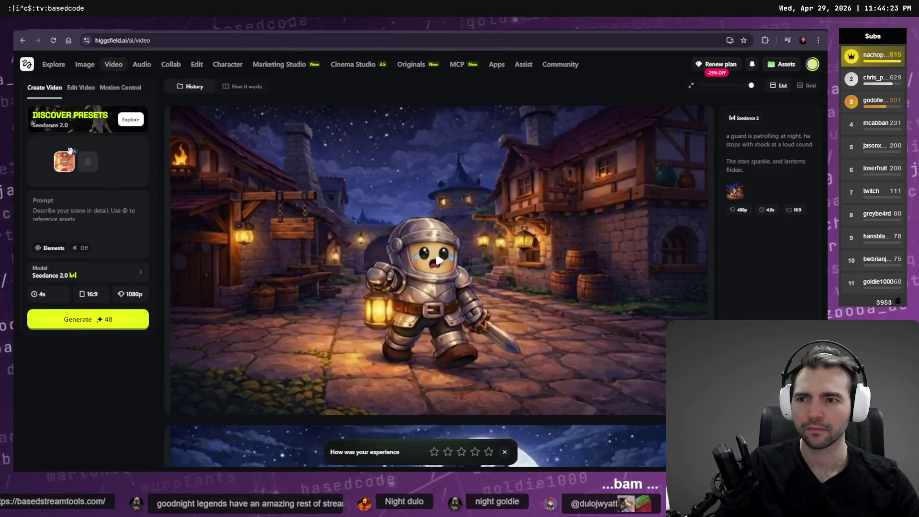
left_click(86, 163)
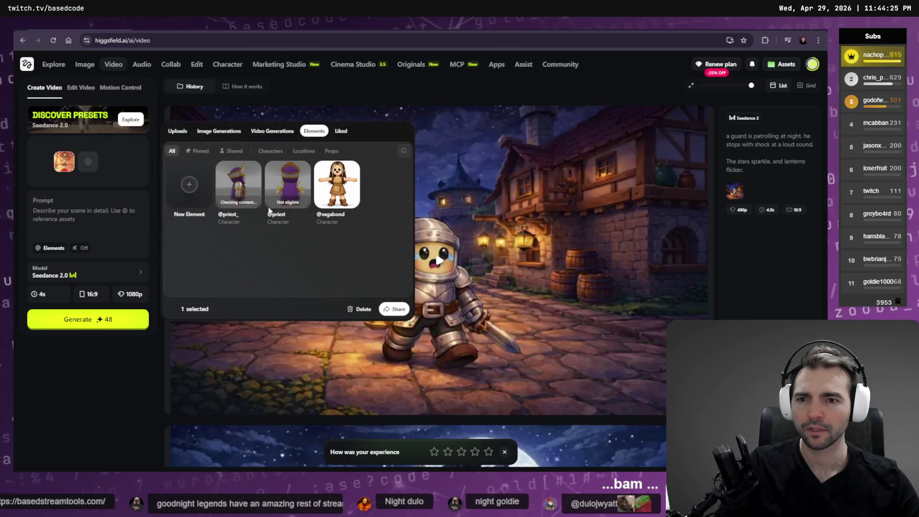
left_click(305, 168)
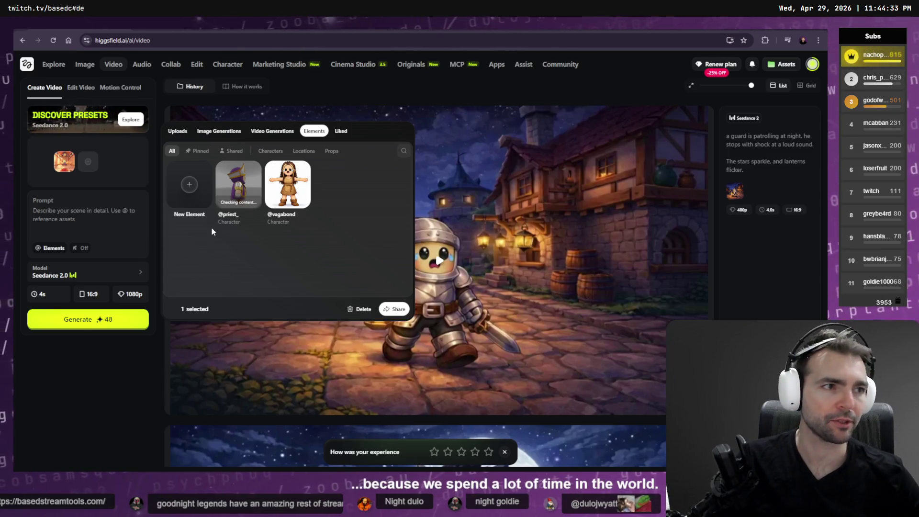
Review the Codex terminal's code diff, then bring the Godot editor forward.
key("alt+Tab")
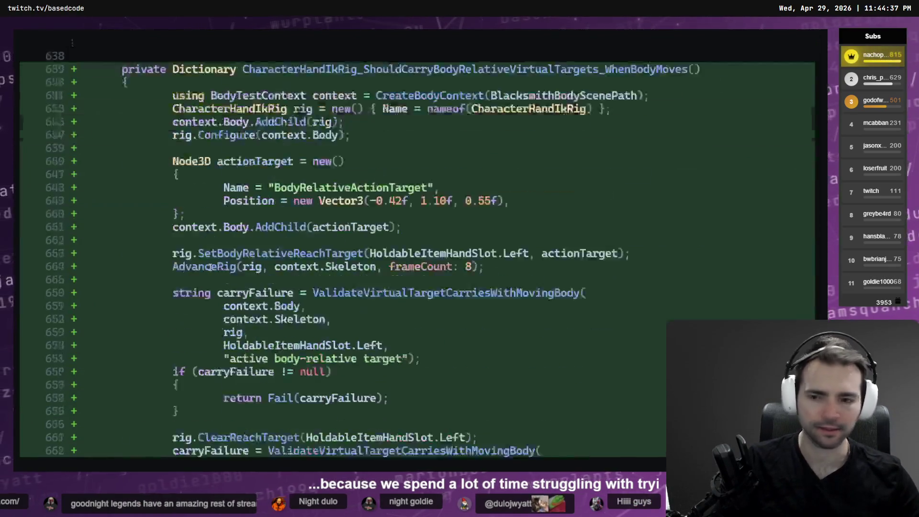
key("alt+Tab")
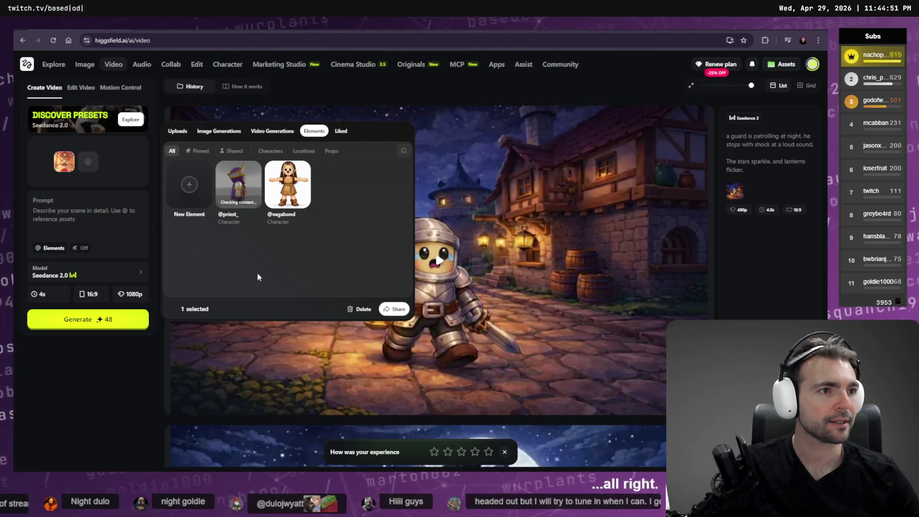
key("alt+Tab")
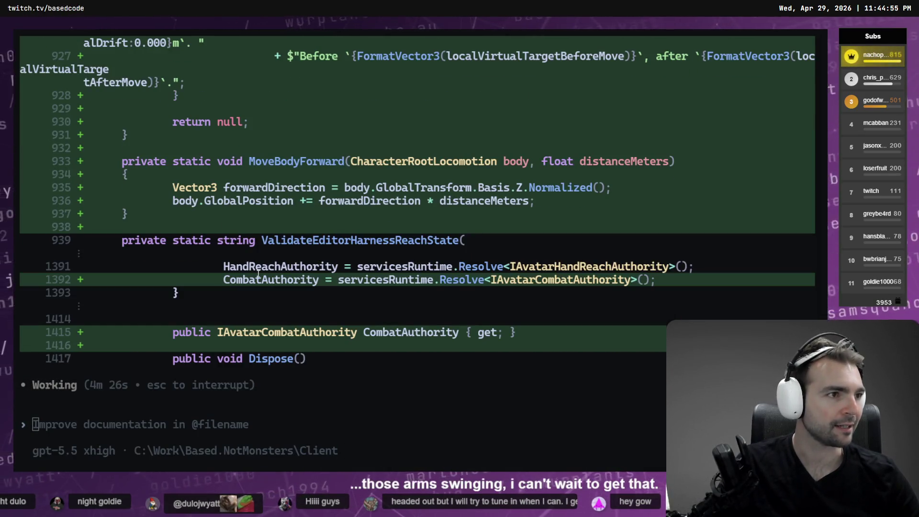
key("alt+Tab")
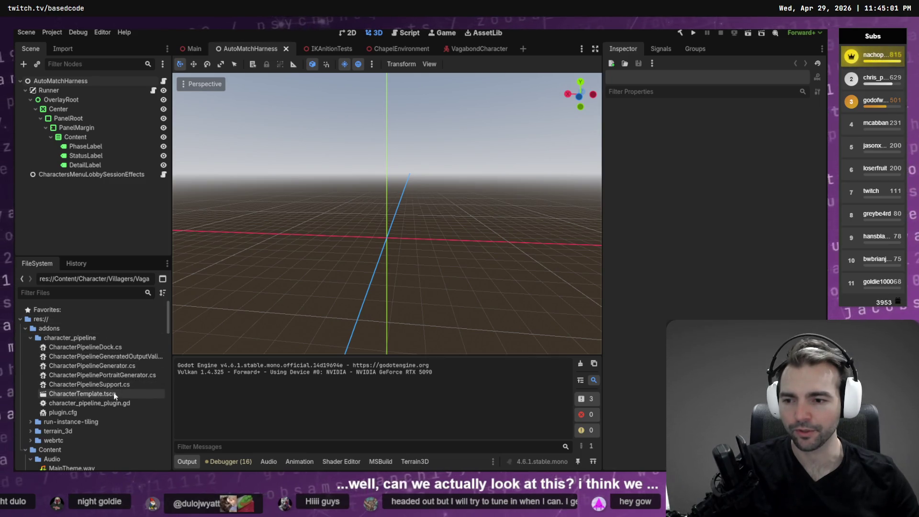
Open the CharacterTemplate scene and inspect its AnimationPlayer animations, keeping 0_T-Pose.
left_click(99, 394)
double_click(99, 393)
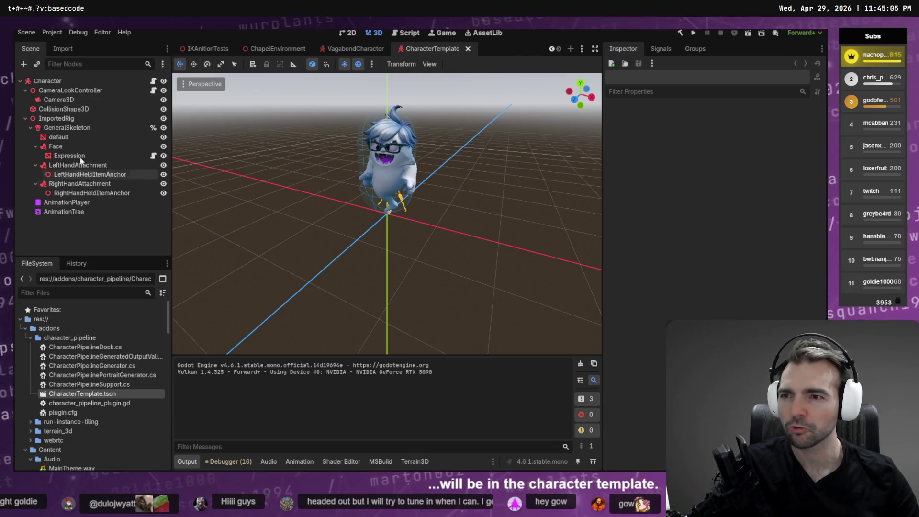
left_click(87, 202)
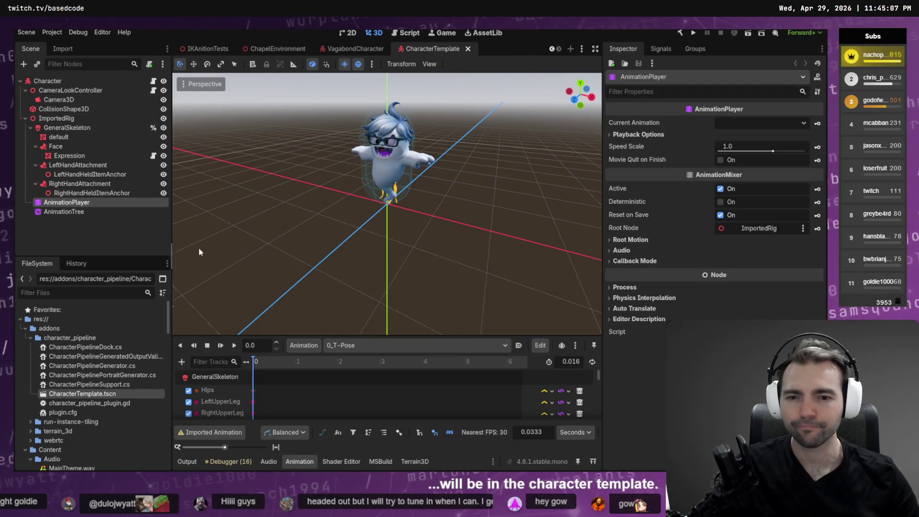
scroll(307, 401, "down", 2)
left_click(345, 345)
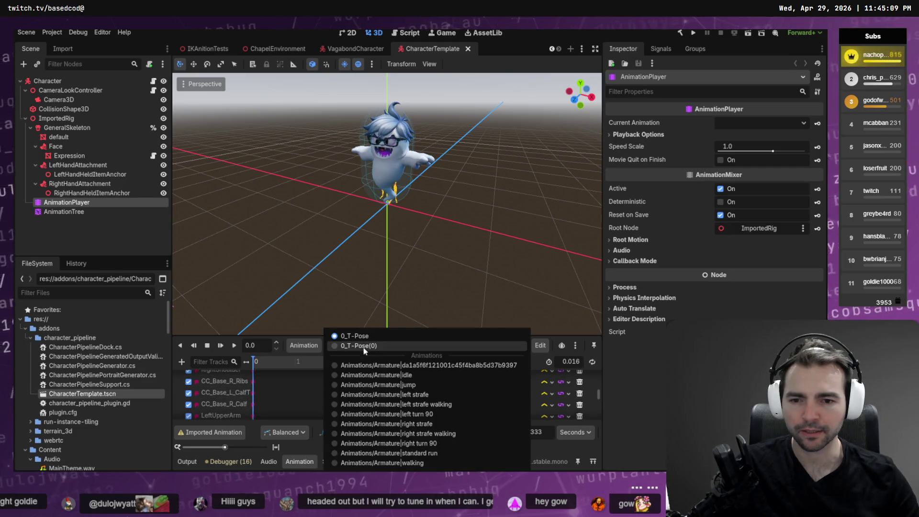
left_click(354, 335)
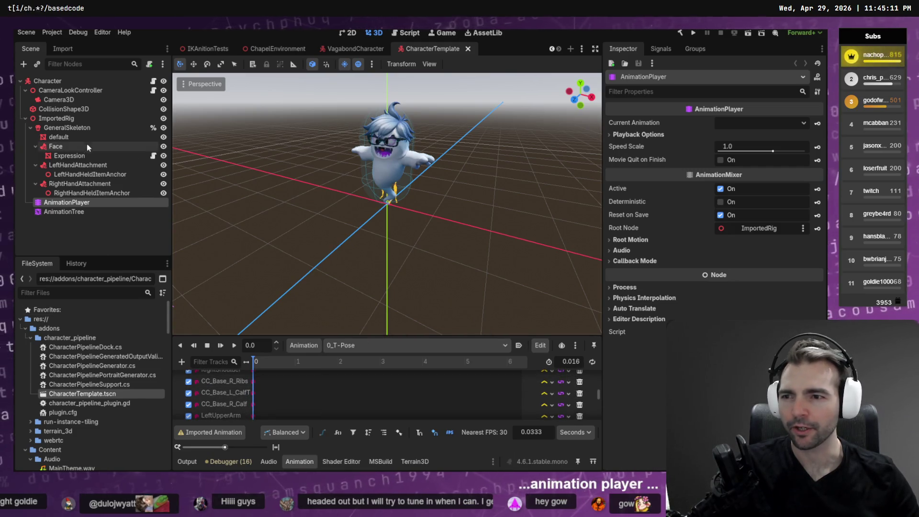
Close the CharacterTemplate and VagabondCharacter scenes and show IKAnitionTests.
middle_click(451, 47)
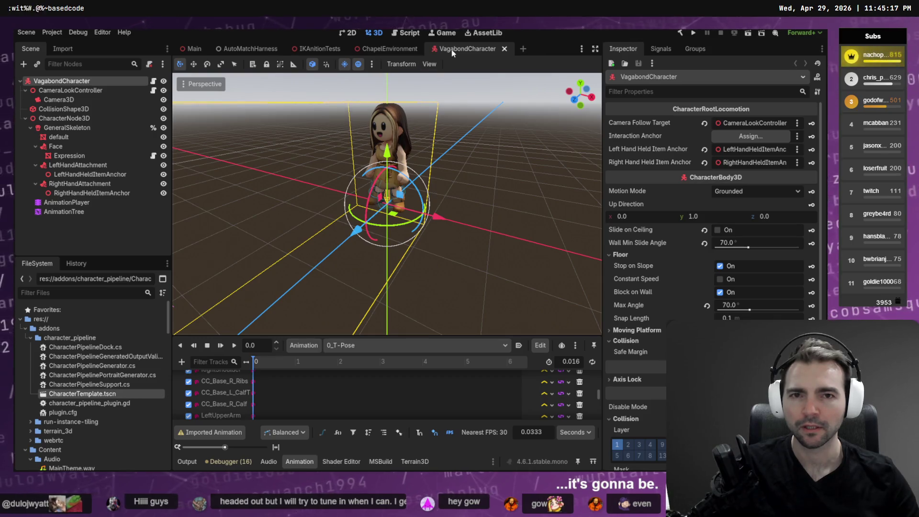
middle_click(451, 49)
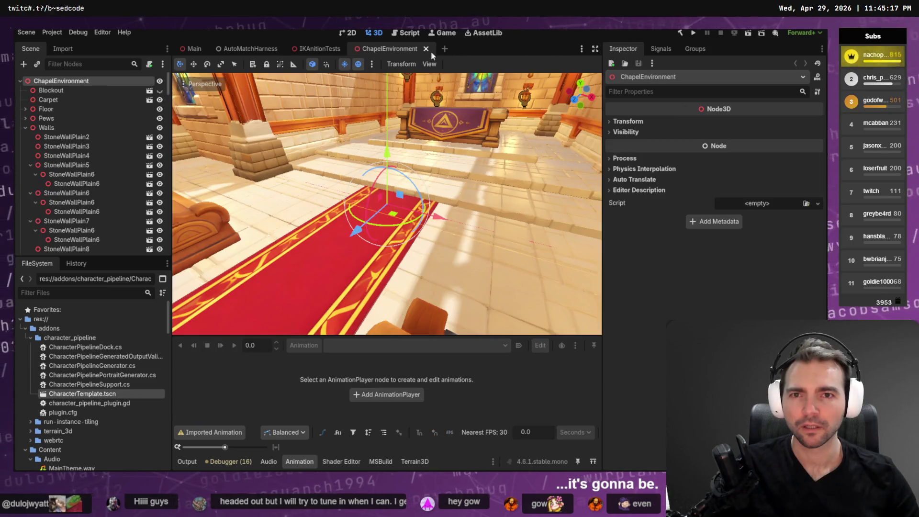
left_click(317, 52)
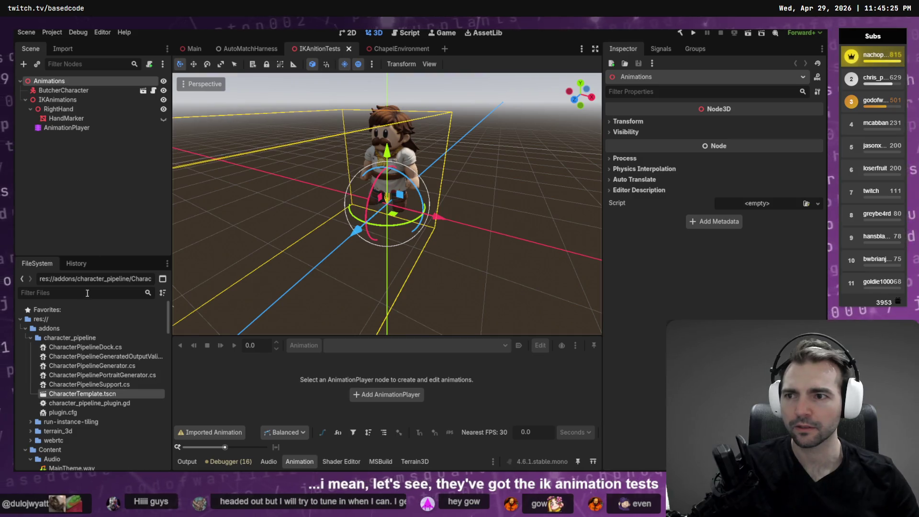
Filter FileSystem for IkAnim and open the AnimationTest and IKAnitionTests scenes.
left_click(72, 292)
type("IkAnim")
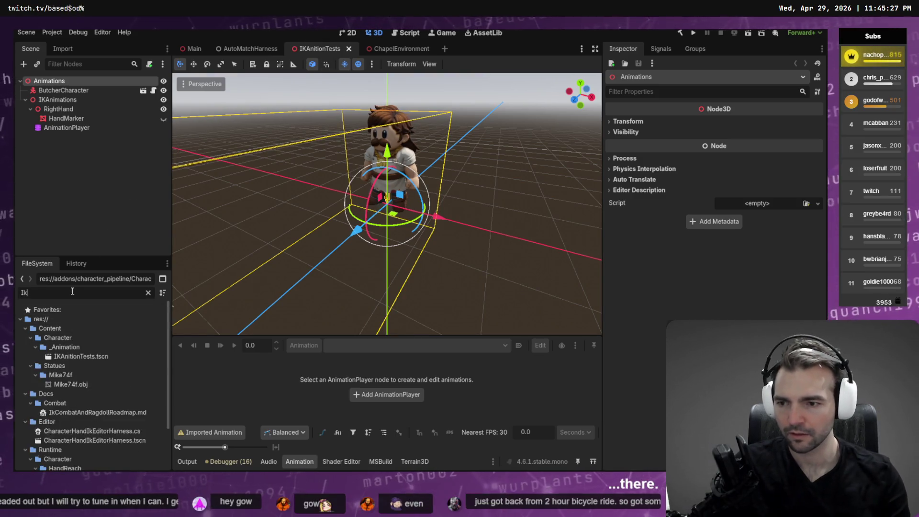
key("BackSpace")
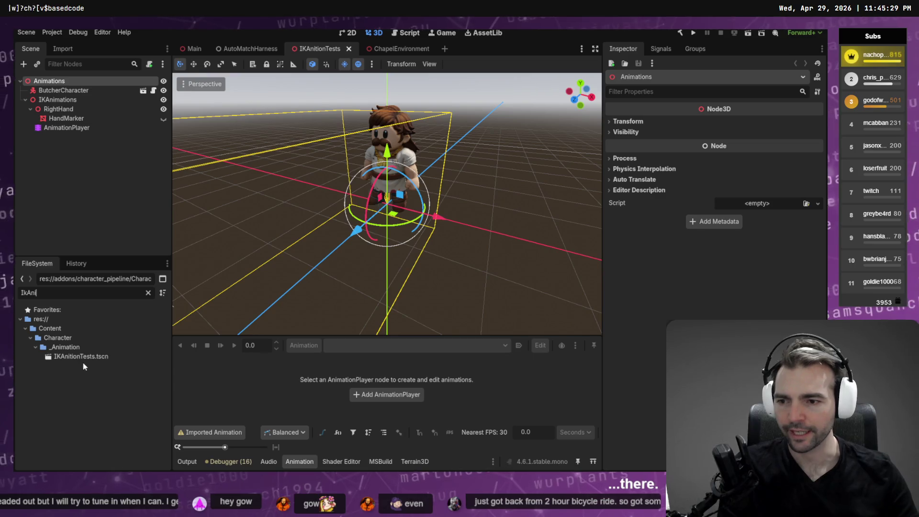
left_click(148, 294)
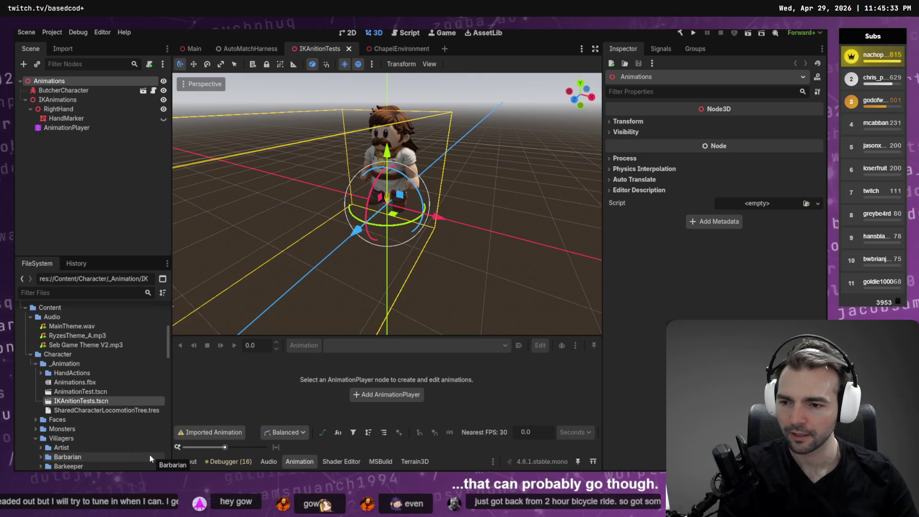
double_click(96, 393)
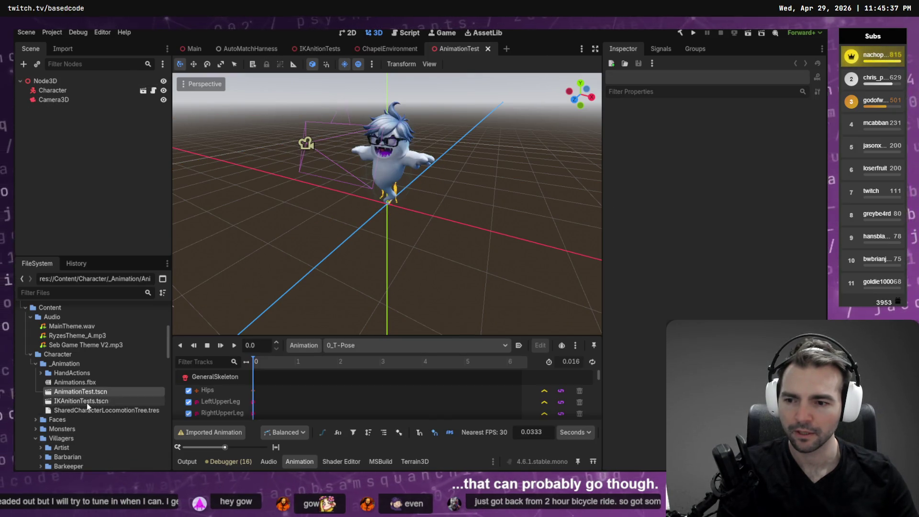
left_click(87, 403, "ctrl")
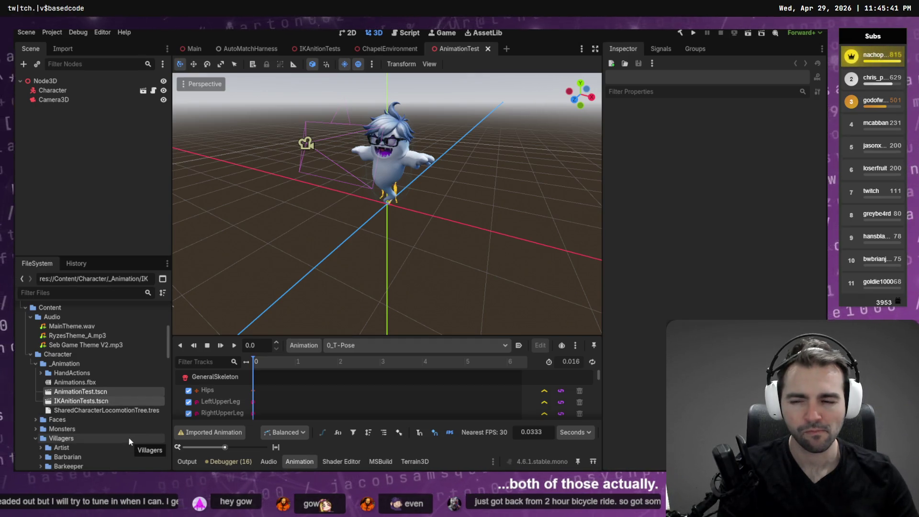
double_click(90, 403)
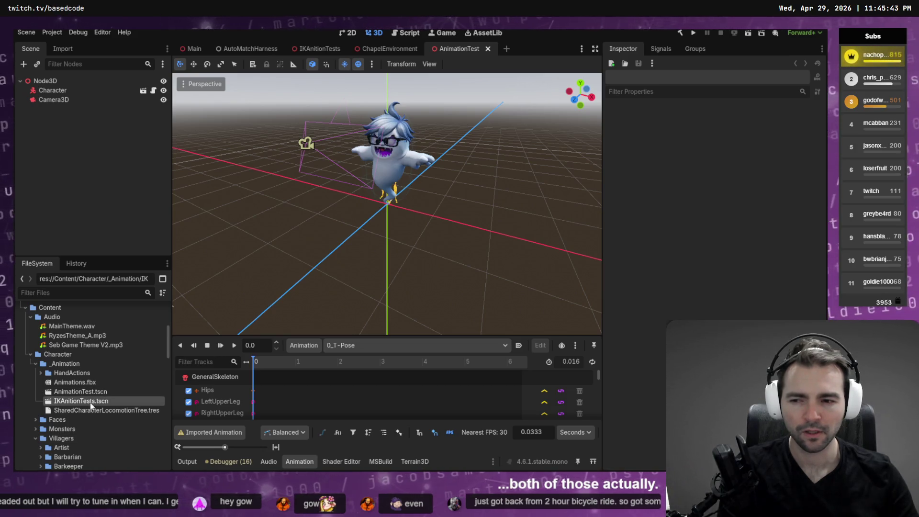
Delete AnimationTest.tscn and IKAnitionTests.tscn from the project, then expand HandActions.
double_click(93, 392)
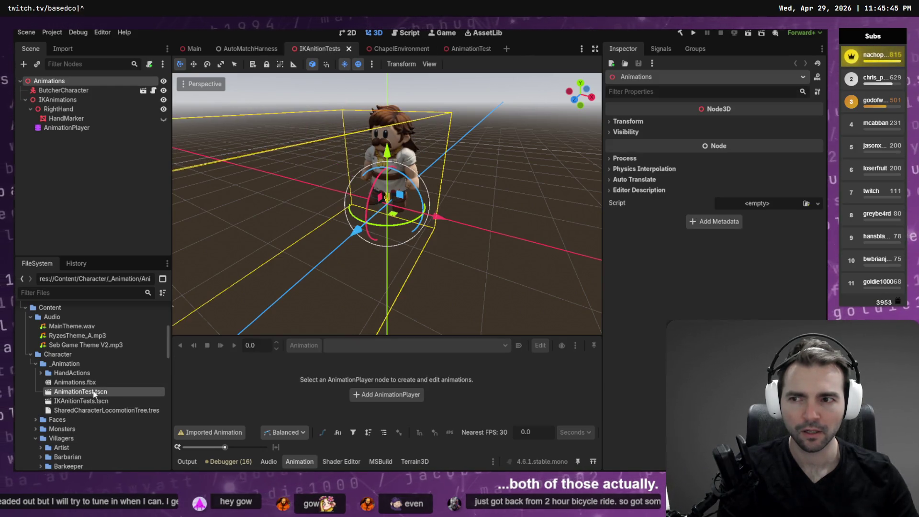
left_click(92, 401, "shift")
key("Delete")
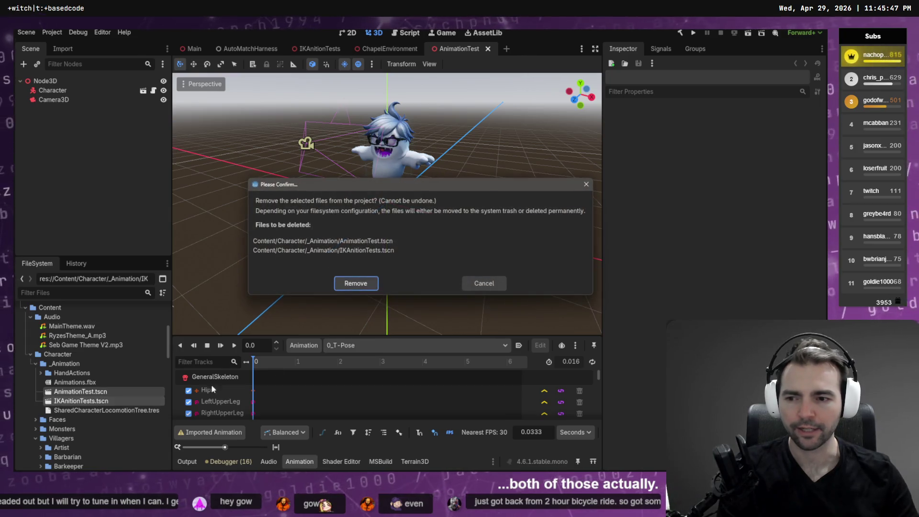
left_click(350, 283)
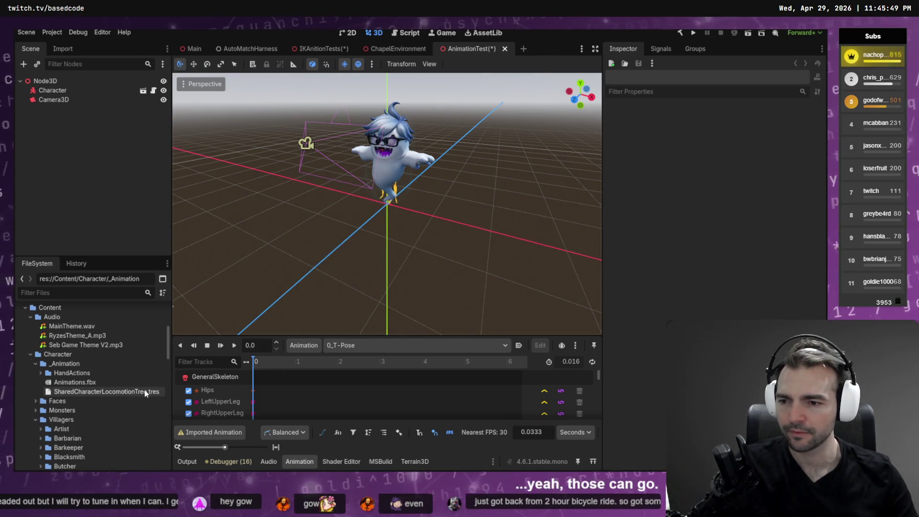
left_click(41, 373)
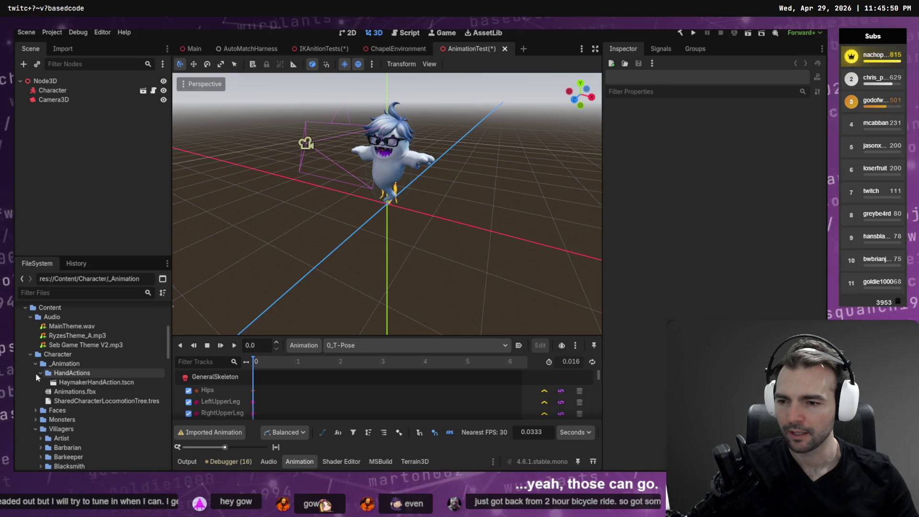
double_click(87, 382)
left_click(87, 90)
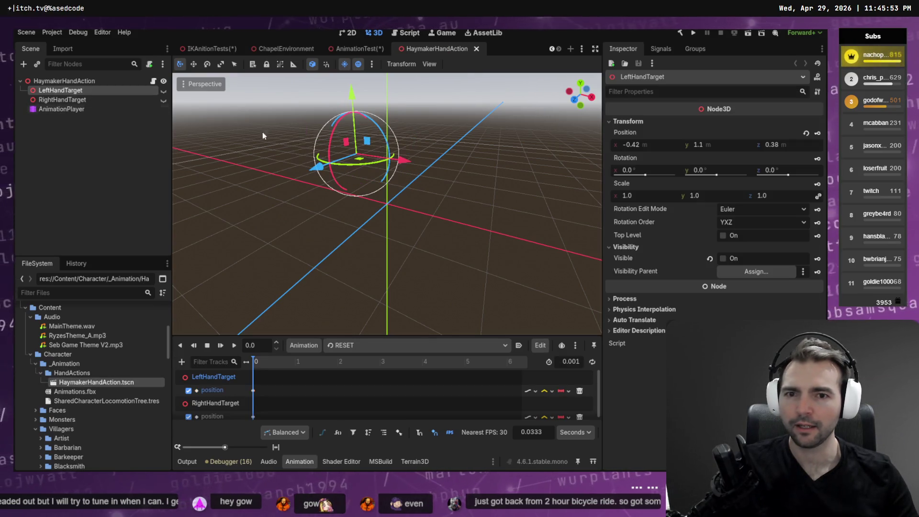
left_click(88, 110)
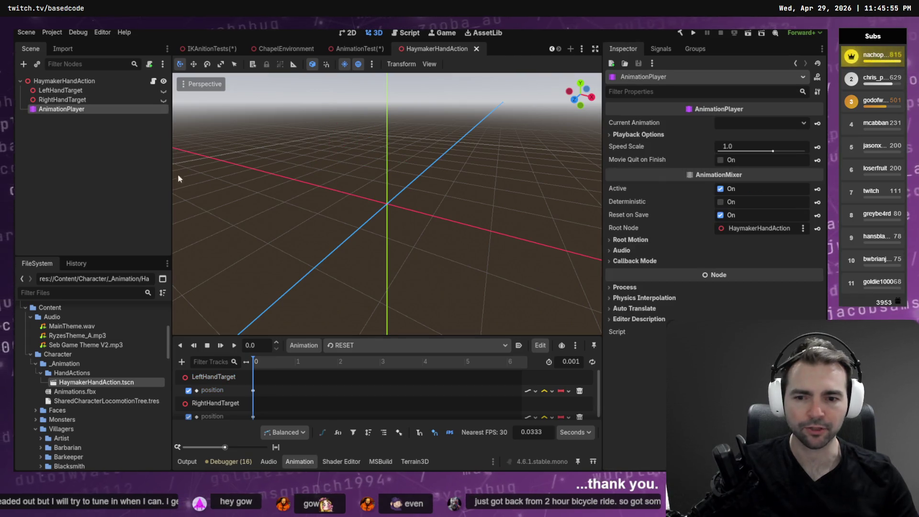
mouse_move(301, 334)
left_mouse_down()
mouse_move(301, 197)
mouse_move(301, 216)
left_mouse_up()
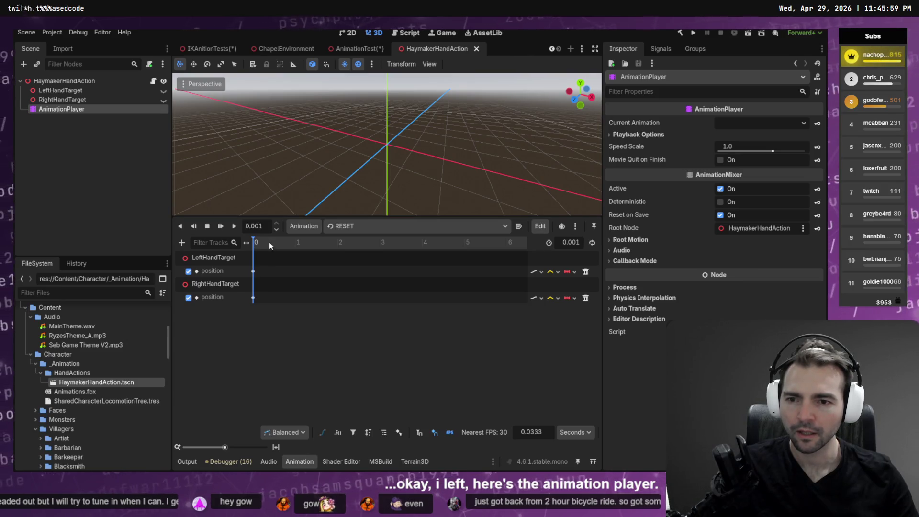
left_click(61, 91)
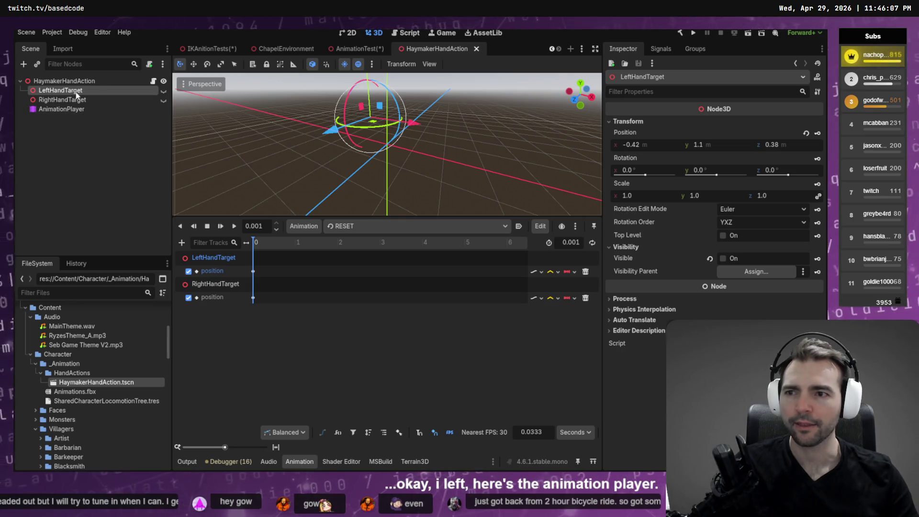
left_click(164, 90)
left_click(164, 99)
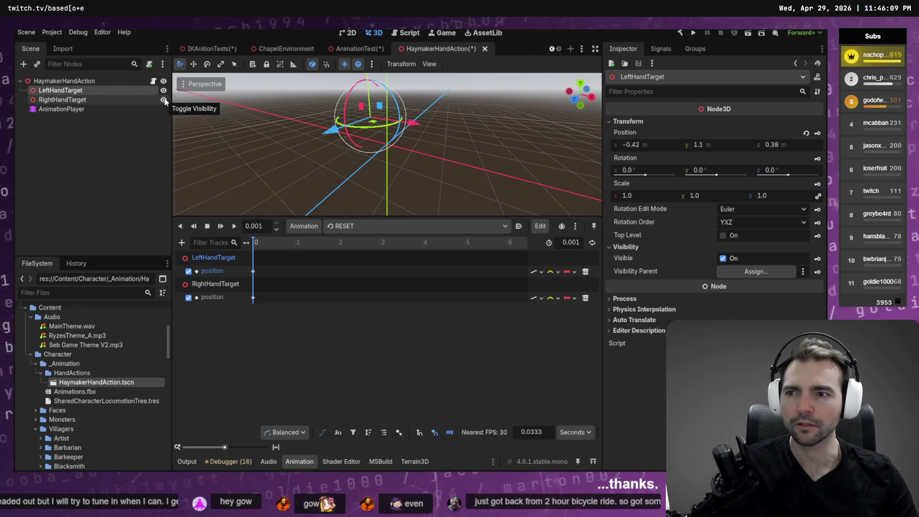
left_click(163, 90)
right_click(123, 90)
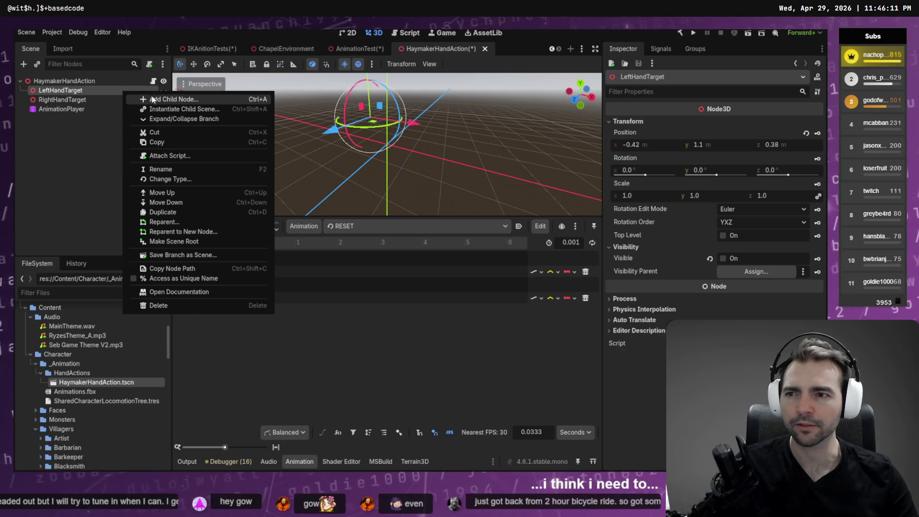
left_click(152, 99)
left_click(309, 104)
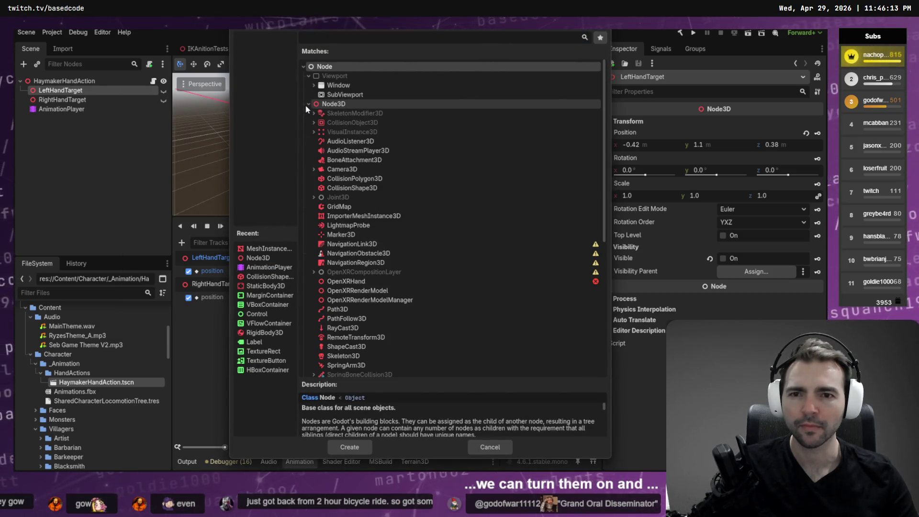
key("Escape")
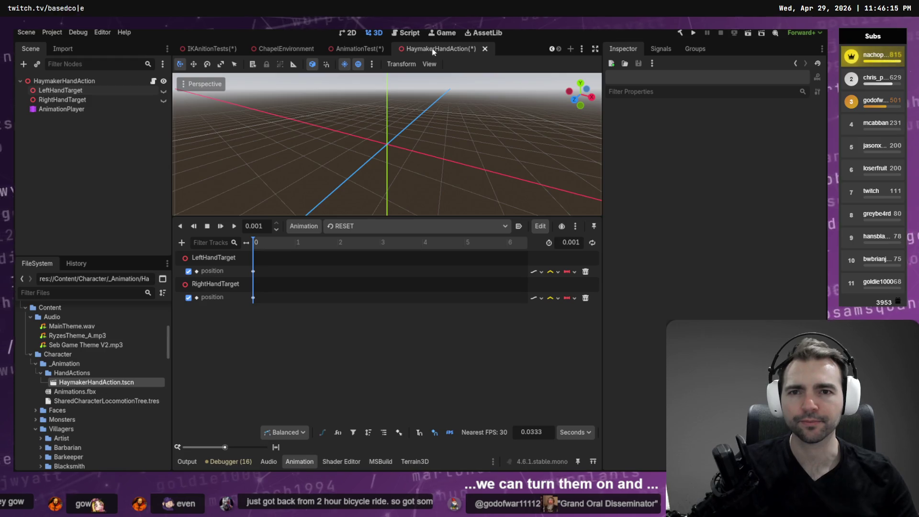
middle_click(433, 51)
left_click(509, 265)
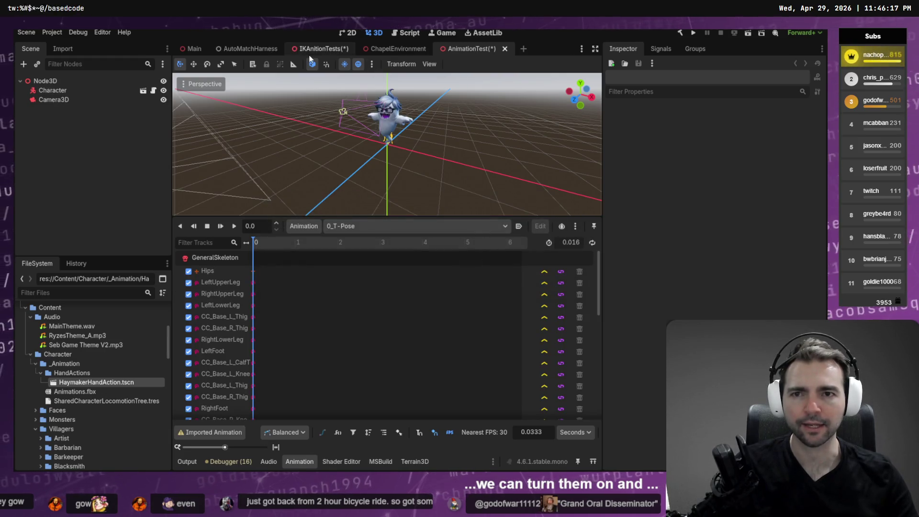
Close the IKAnitionTests and AnimationTest scenes, discarding unsaved changes.
middle_click(312, 51)
left_click(492, 264)
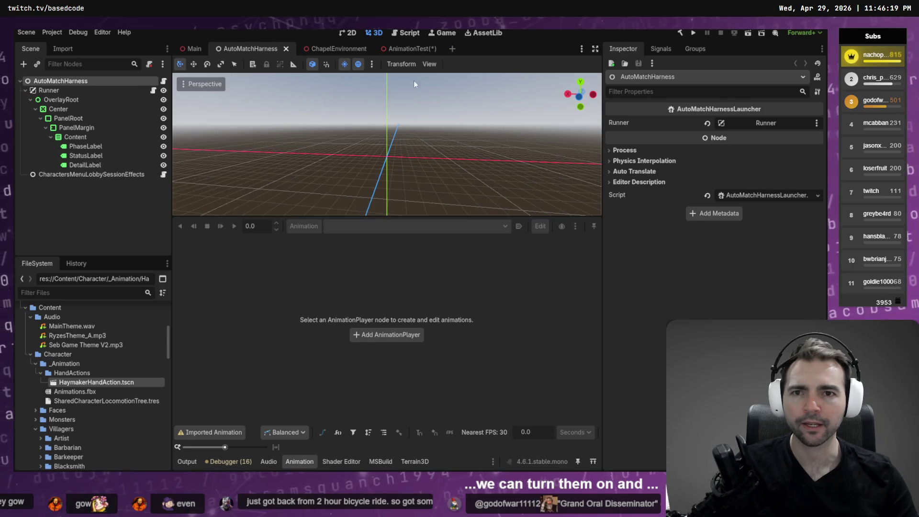
middle_click(408, 50)
left_click(496, 266)
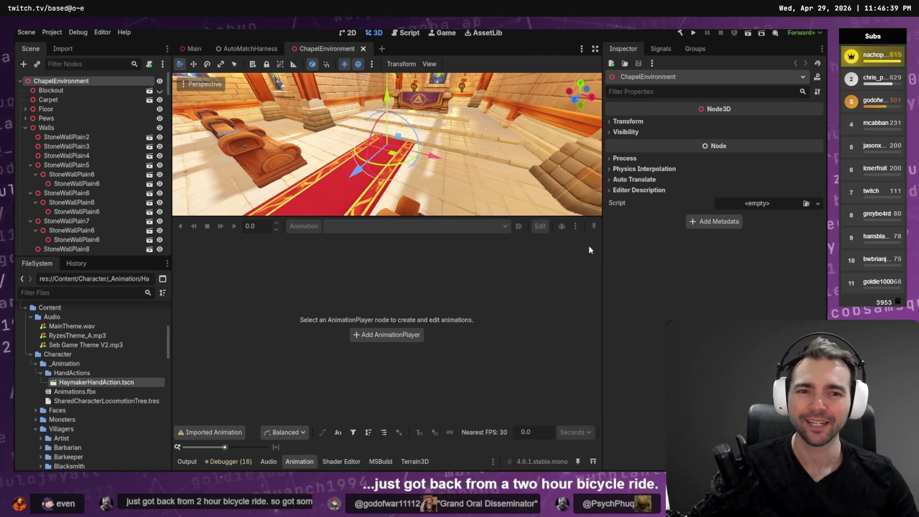
Make the 3D view taller, fly the camera toward the pews, and check the Codex terminal.
left_click_drag(553, 218, 541, 420)
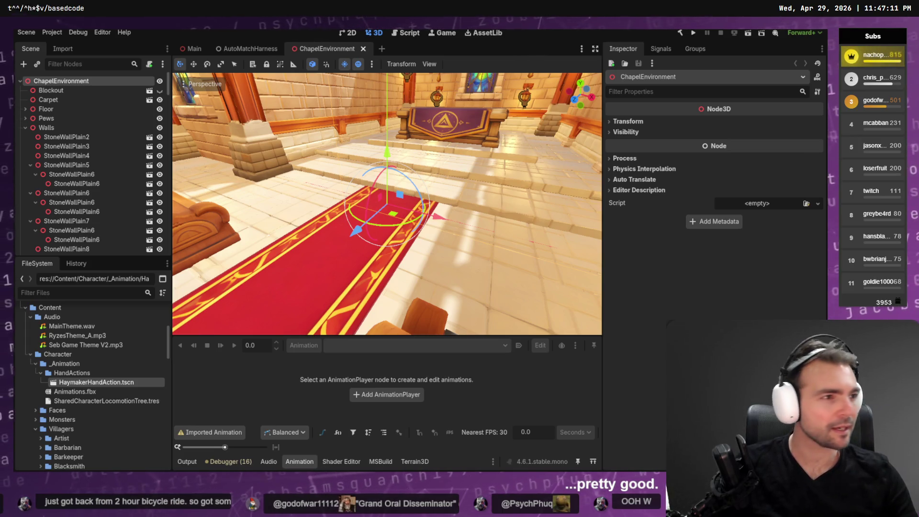
key("alt+Tab")
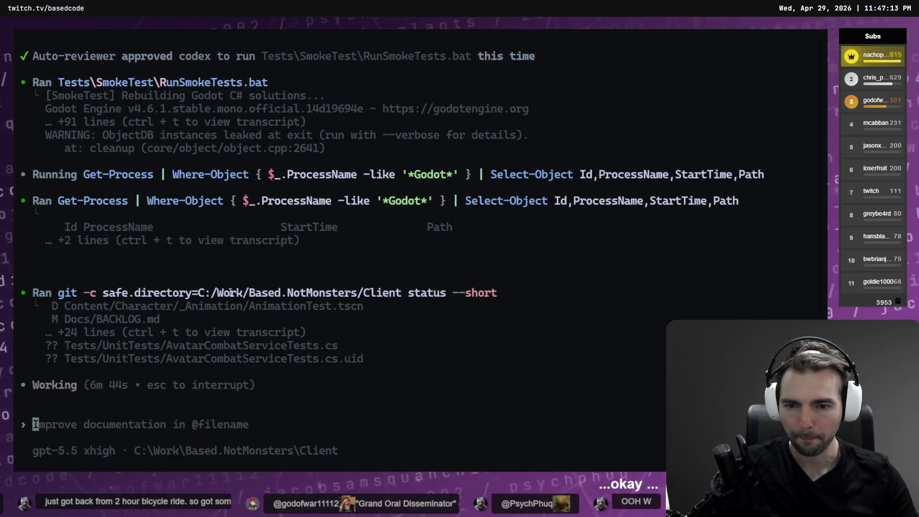
key("alt+Tab")
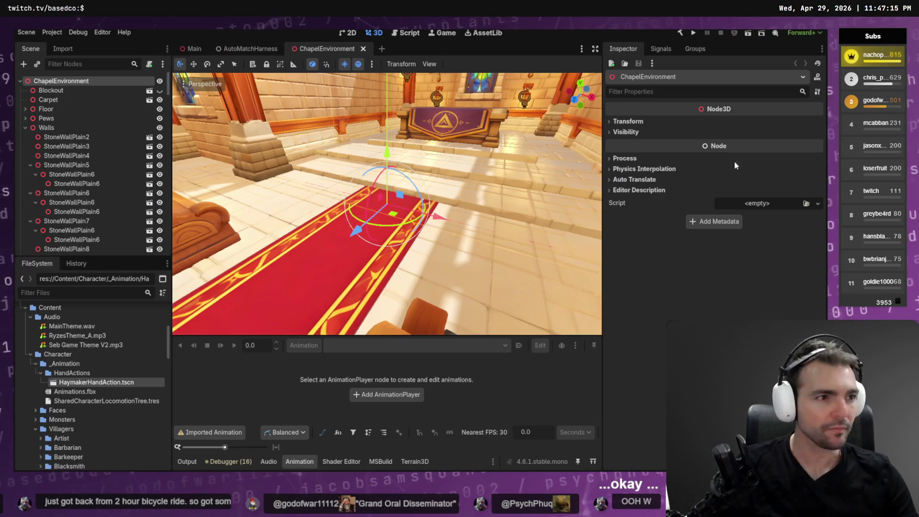
mouse_move(441, 149)
left_mouse_down()
mouse_move(431, 158)
mouse_move(478, 158)
mouse_move(455, 158)
mouse_move(425, 251)
left_mouse_up()
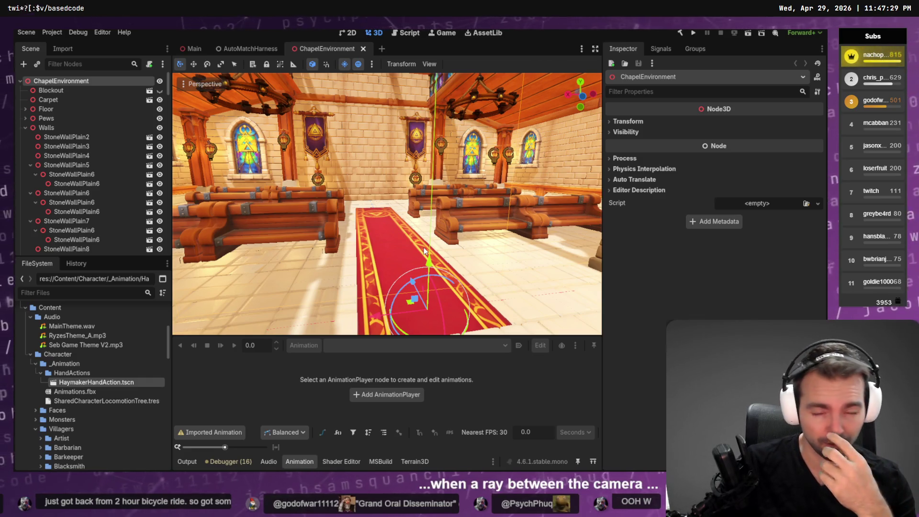
key("alt+Tab")
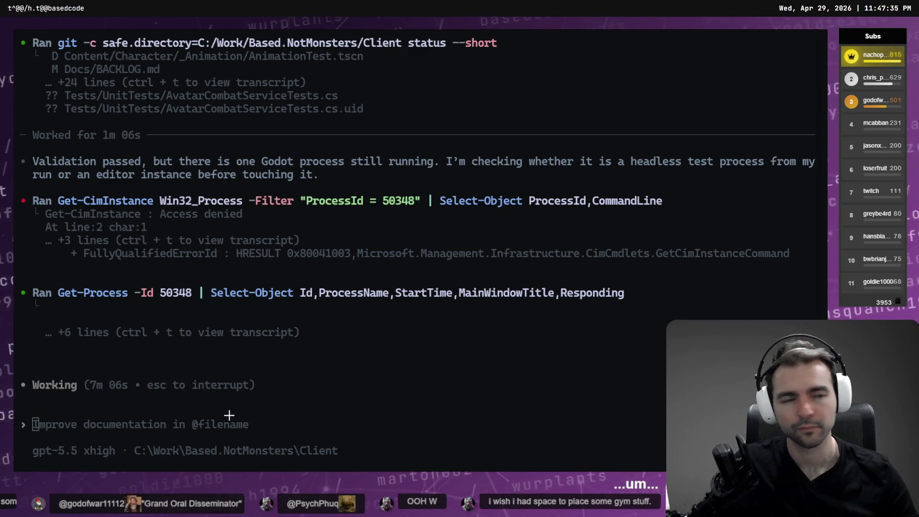
key("alt+Tab")
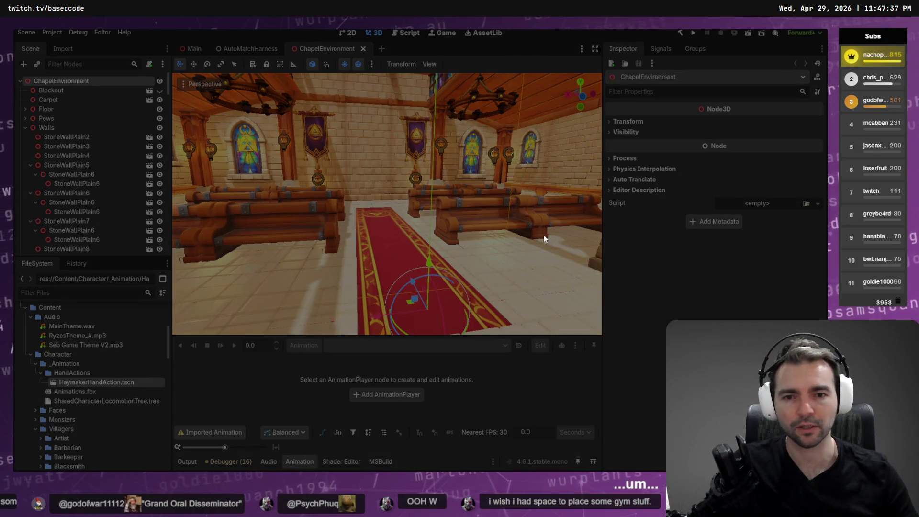
key("alt+Tab")
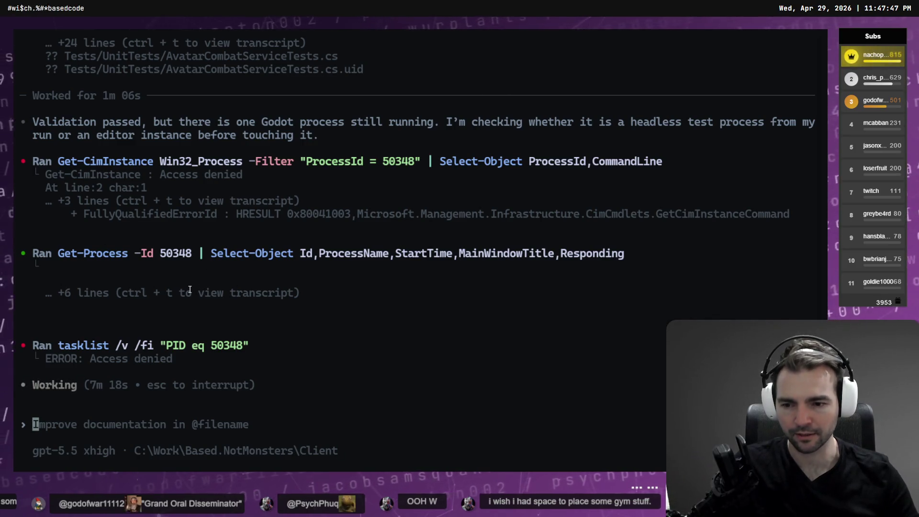
key("ctrl+t")
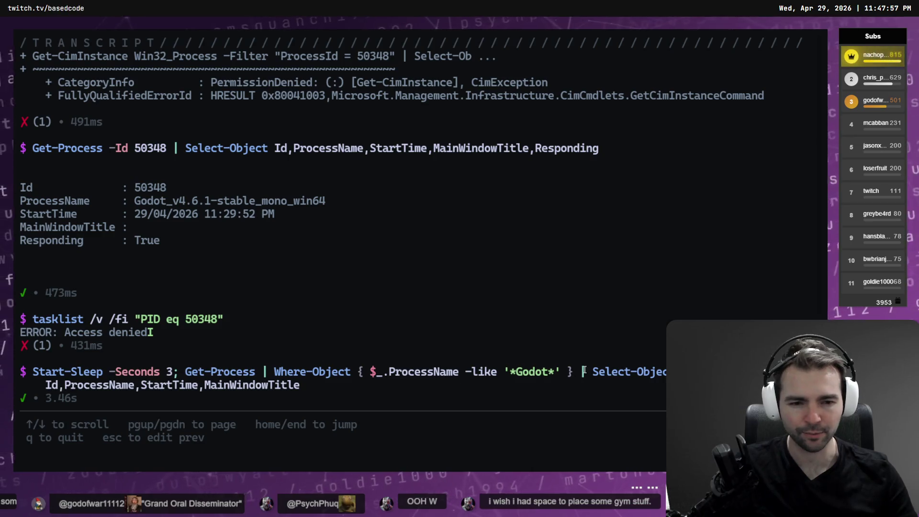
key("q")
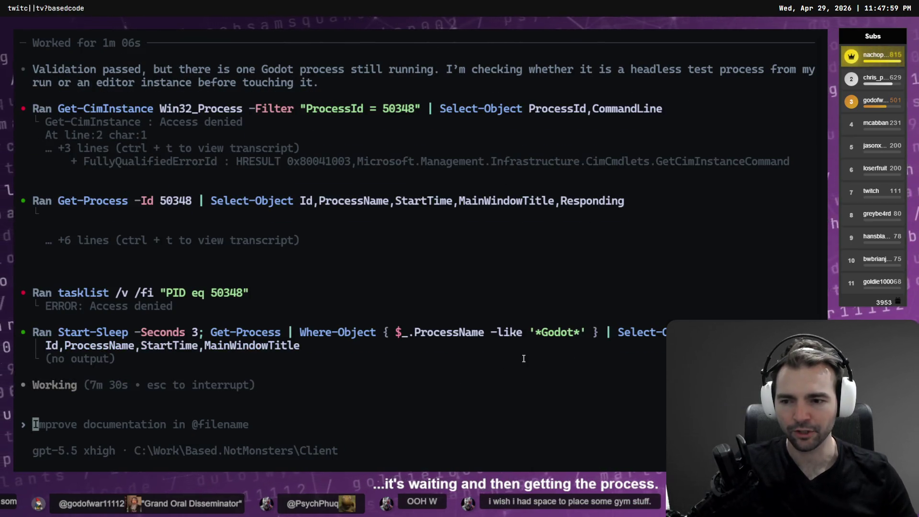
key("ctrl+t")
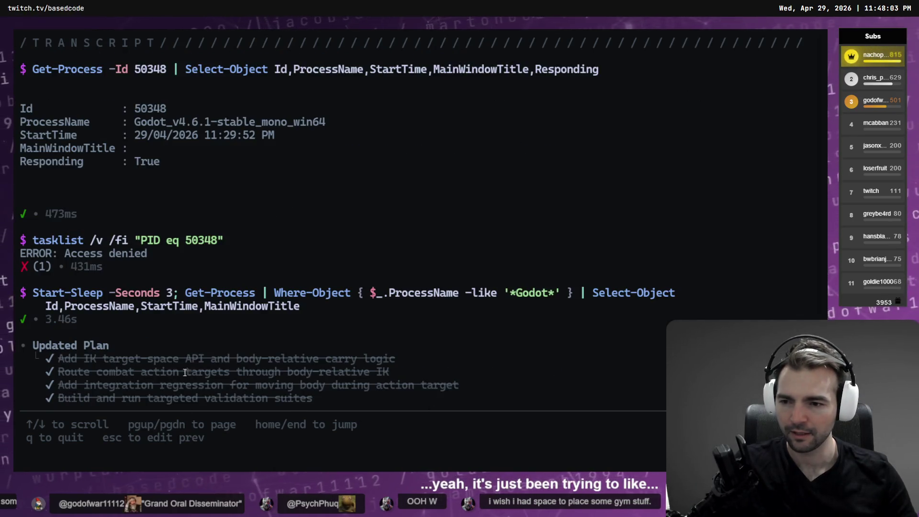
key("q")
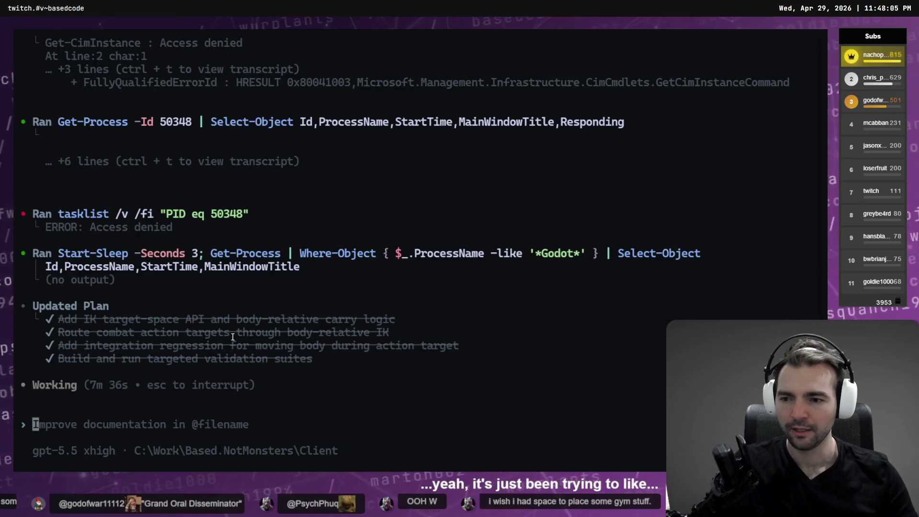
key("ctrl+t")
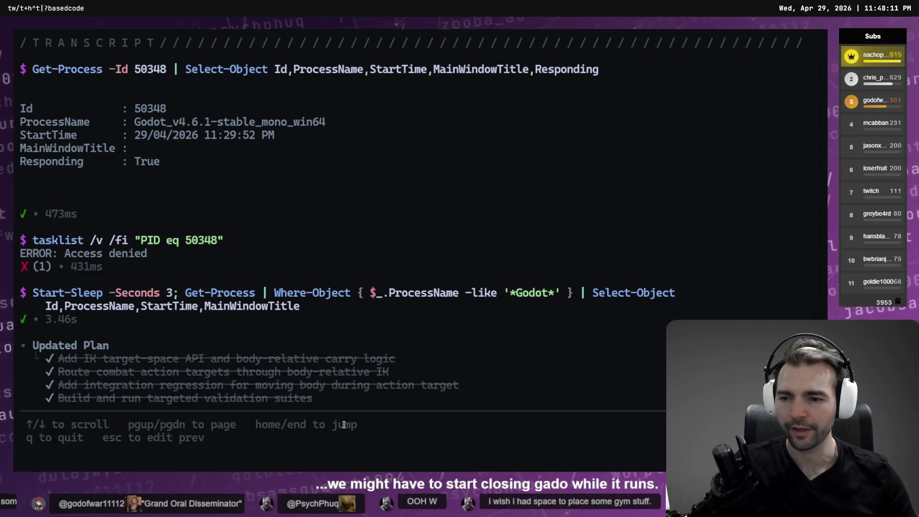
key("q")
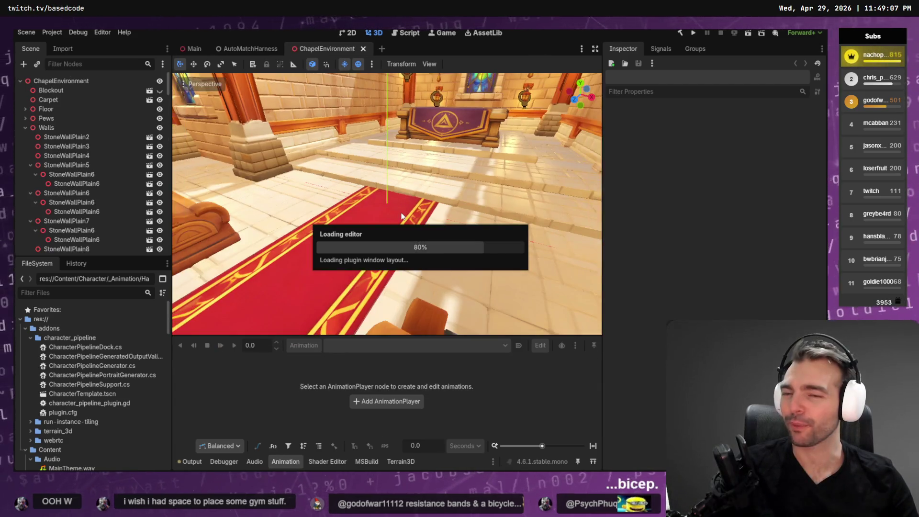
Fly the camera through the chapel and back to the altar, then show AutoMatchHarness.
key("shift+f")
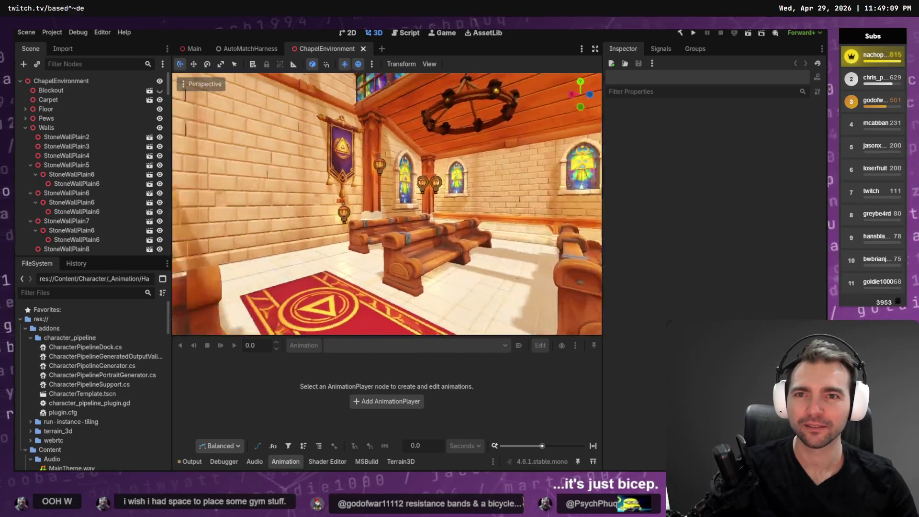
key("shift+f")
left_click(247, 48)
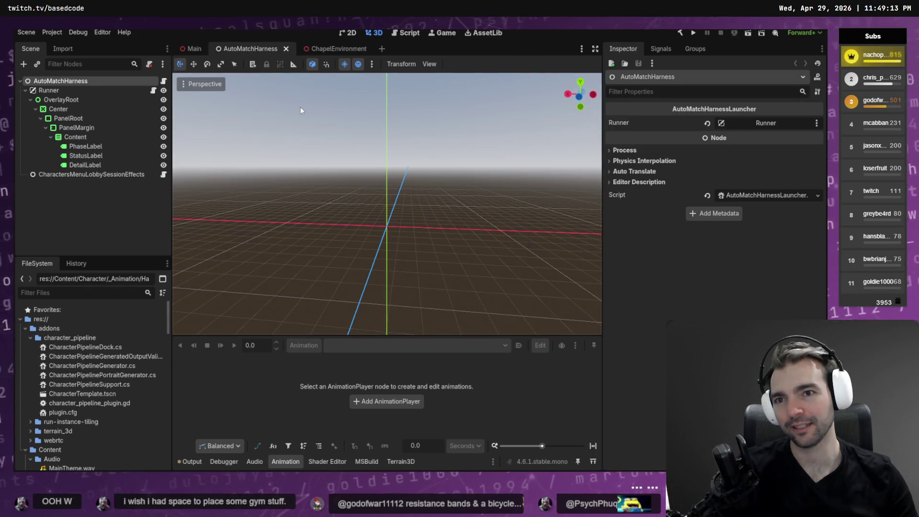
Run the AutoMatchHarness scene with F6 so the .NET build launches the game.
key("F6")
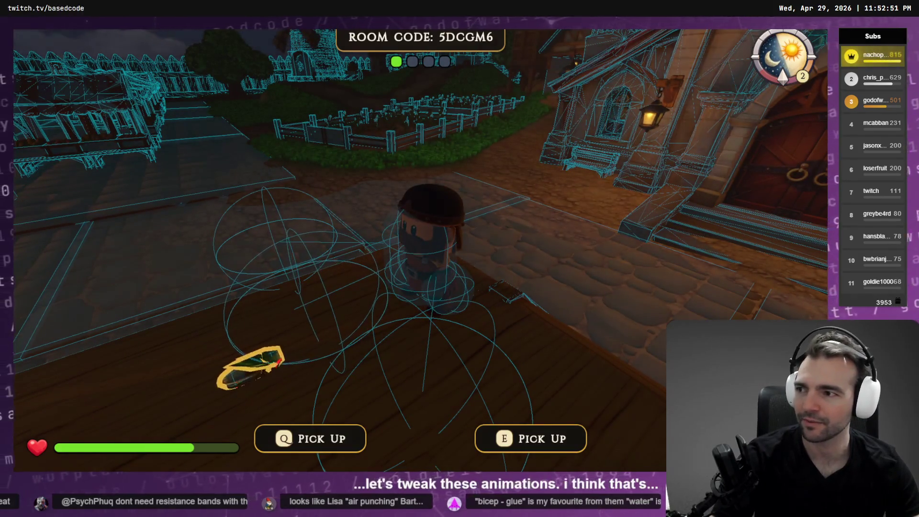
Stop the running game with F8 to return to the Godot editor.
key("F8")
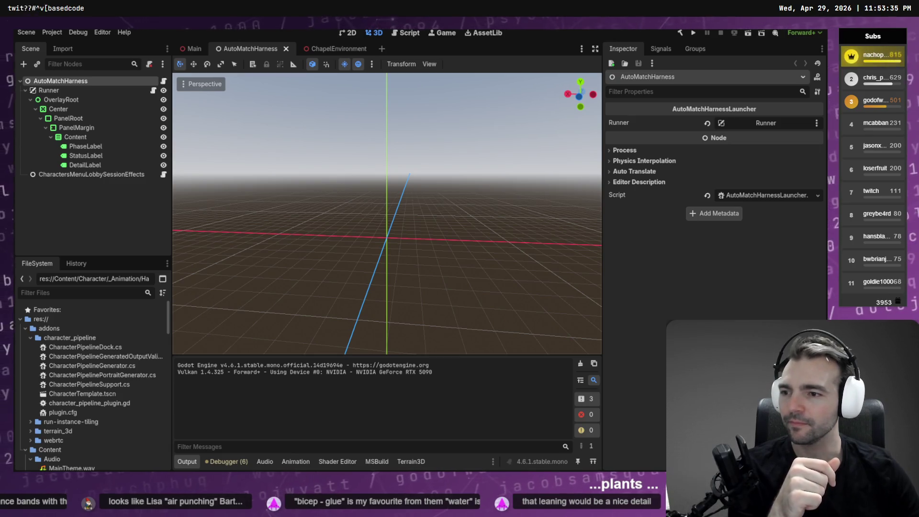
Deselect the AutoMatchHarness node and bring up the Main town scene in the editor.
left_click(500, 161)
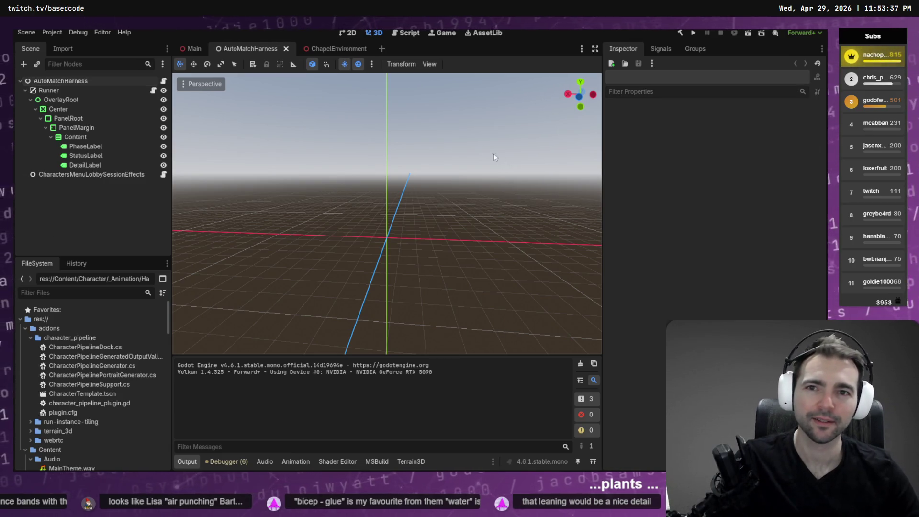
mouse_move(191, 50)
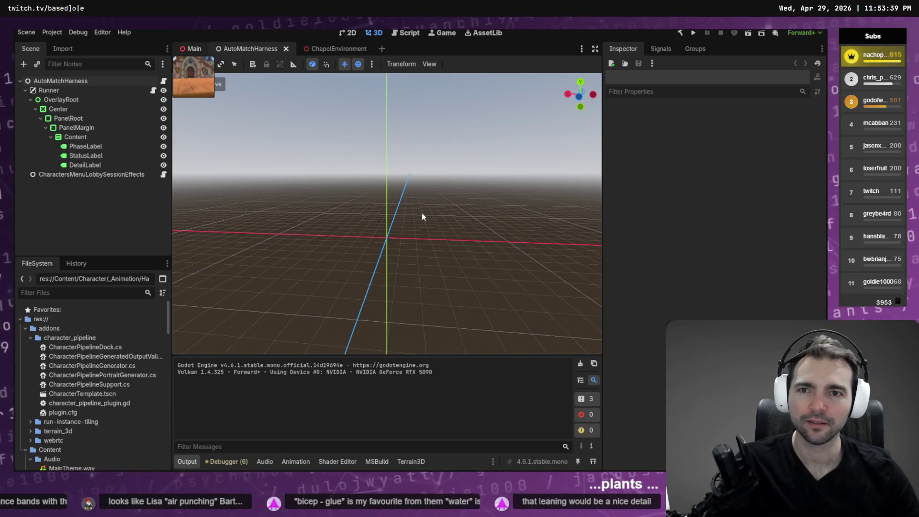
key("ctrl+shift+Tab")
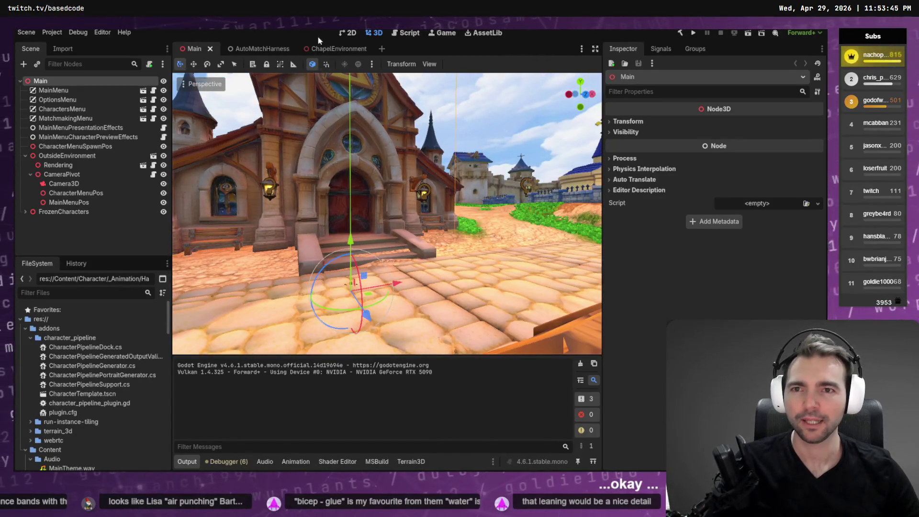
Dictate and send Codex a request to walk me through tweaking the animation curves.
key("alt+Tab")
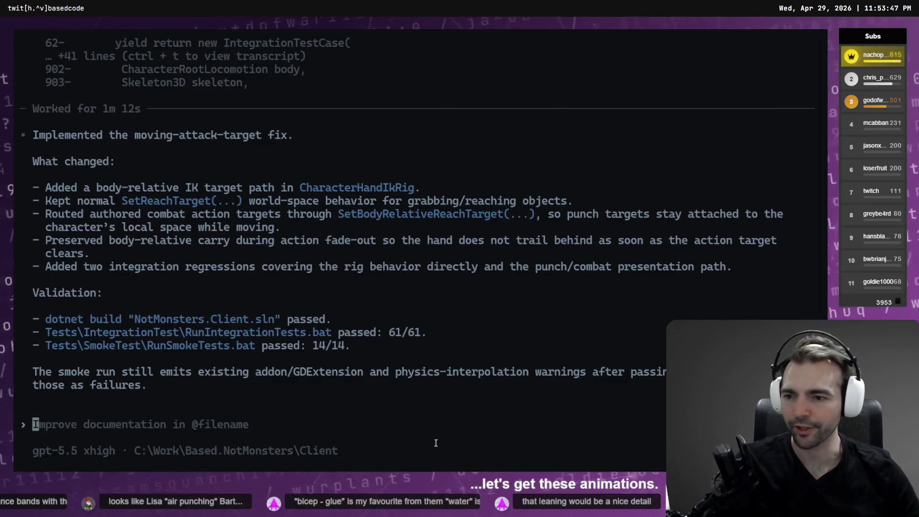
key("super+h")
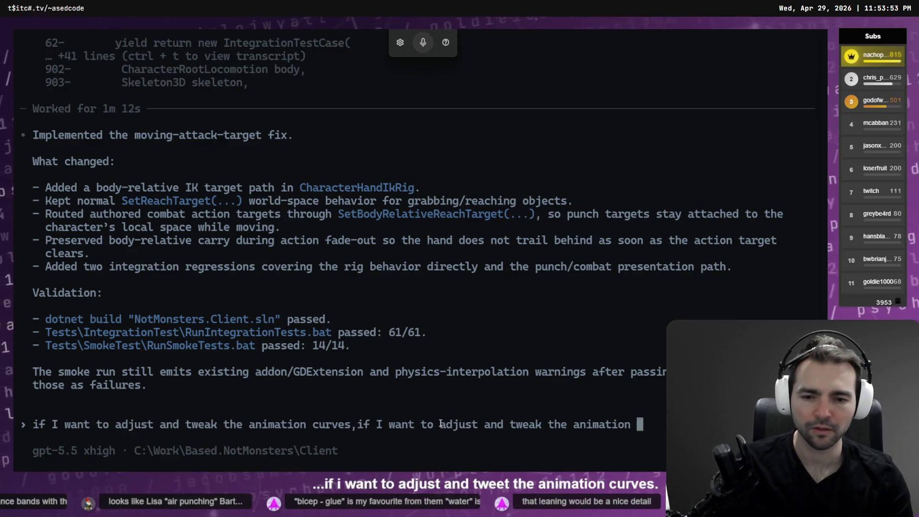
key("ctrl+BackSpace")
key("ctrl+BackSpace")
key("ctrl+BackSpace")
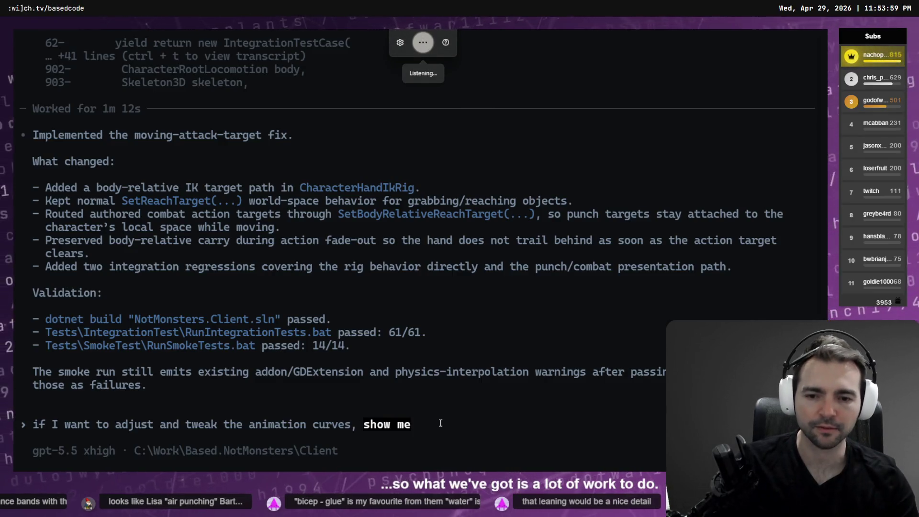
key("ctrl+BackSpace")
key("ctrl+BackSpace")
key("ctrl+BackSpace")
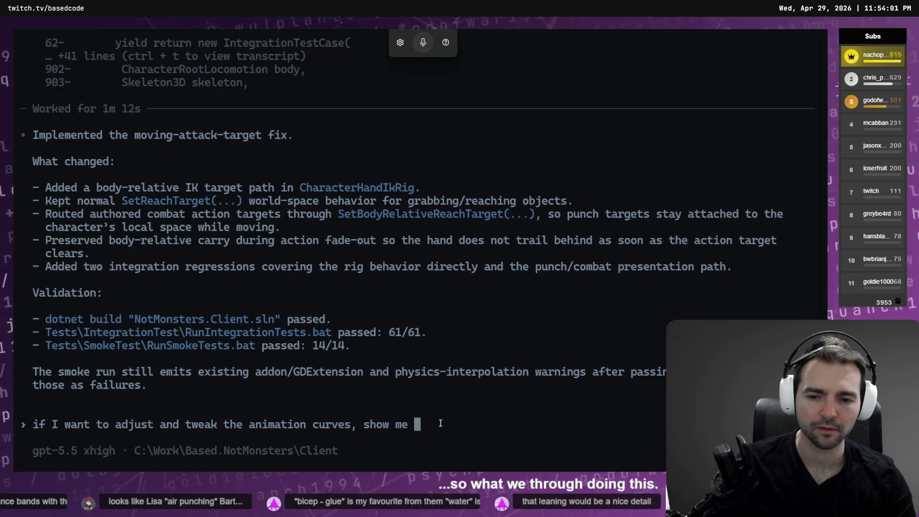
type("walk me through")
key("ctrl+BackSpace")
type("through doing this.")
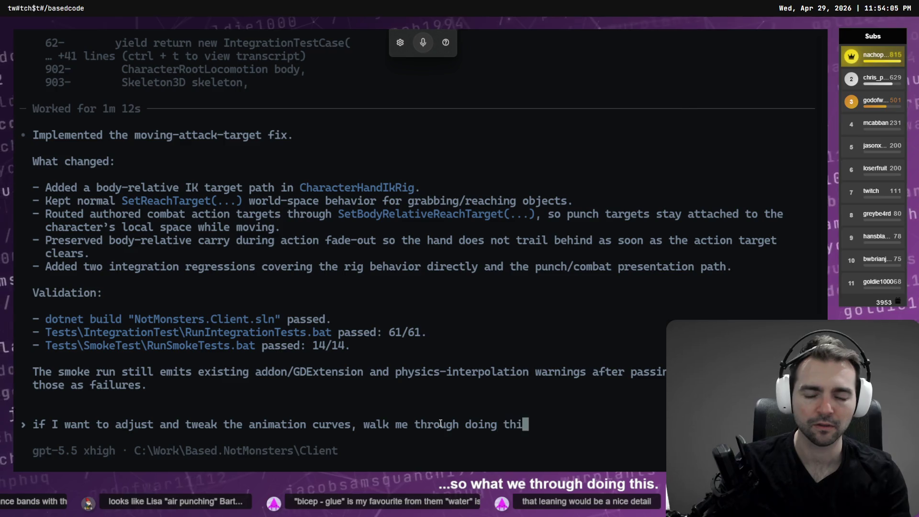
key("Return")
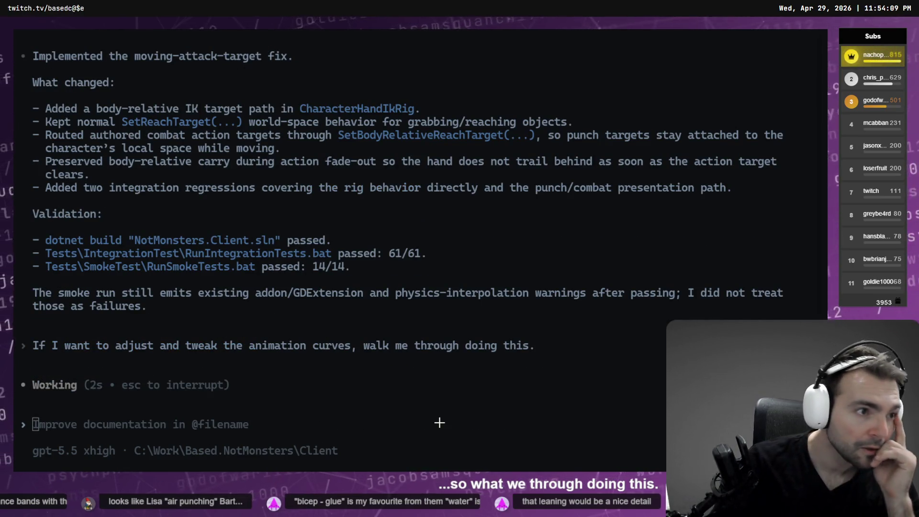
key("alt+Tab")
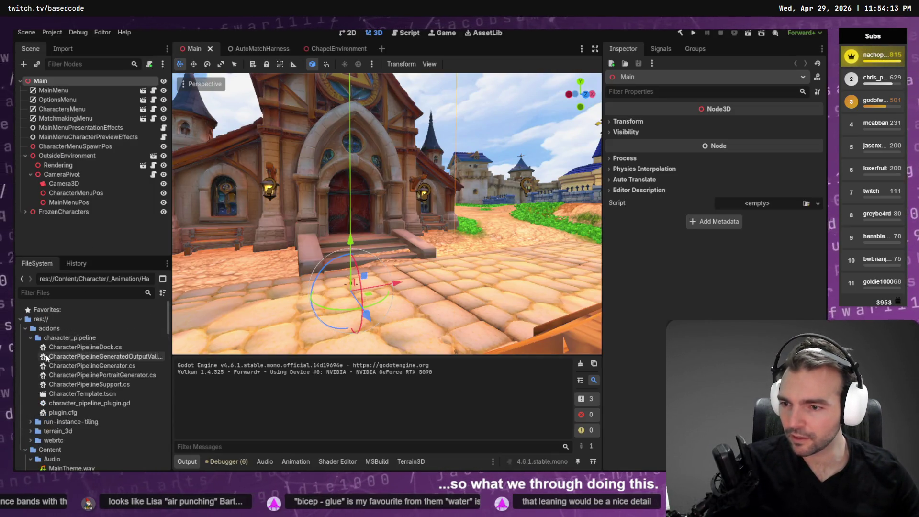
Open the HaymakerHandAction.tscn scene from the FileSystem.
left_click(28, 336)
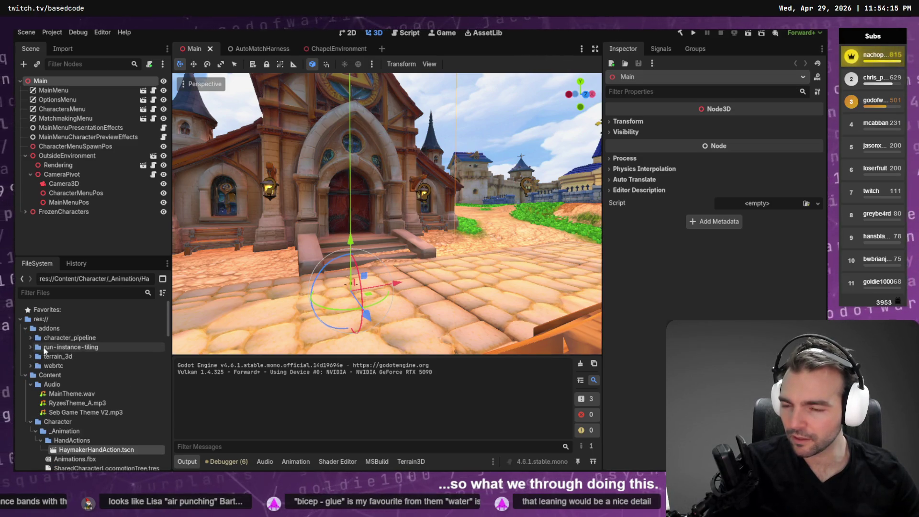
scroll(57, 364, "down", 3)
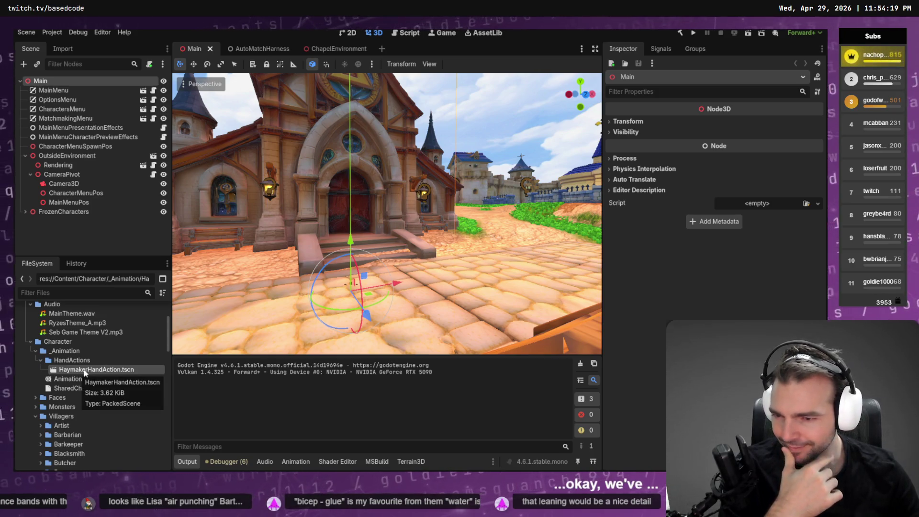
double_click(84, 371)
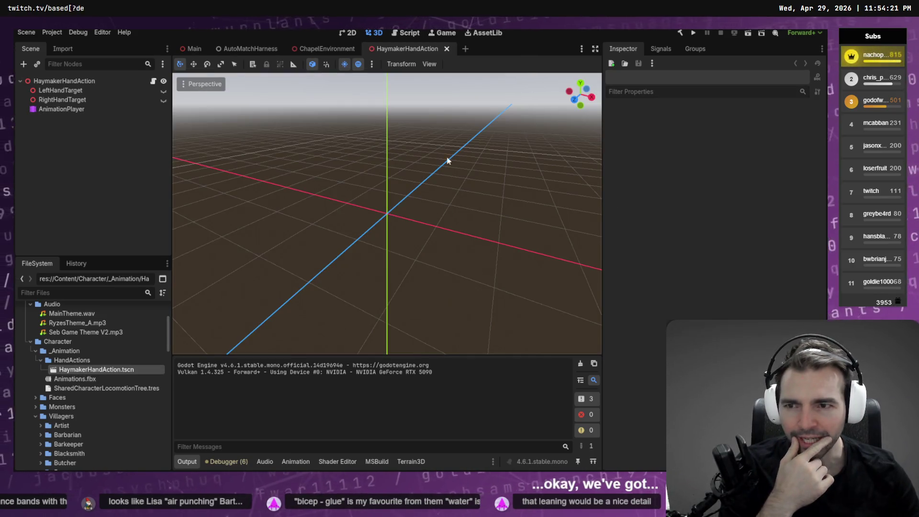
Add a MeshInstance3D child node under LeftHandTarget.
left_click(31, 91)
right_click(57, 91)
left_click(84, 99)
left_click(371, 105)
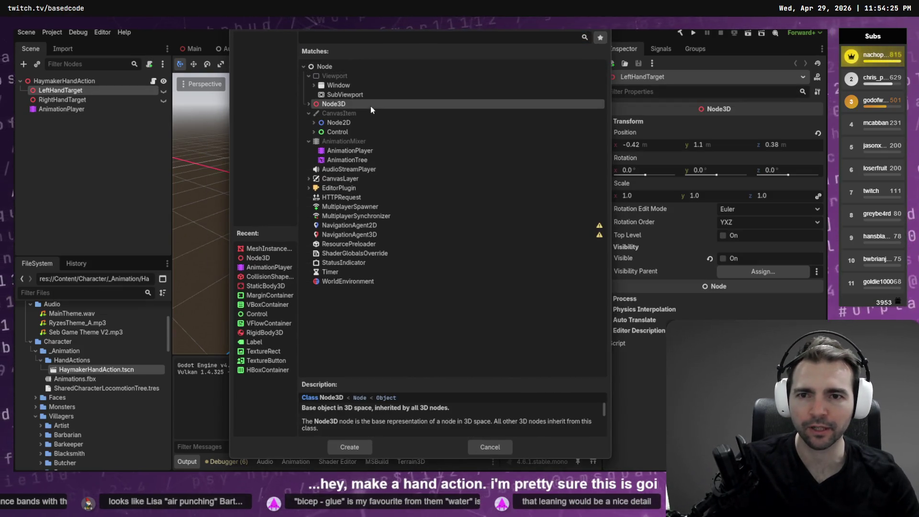
left_click(352, 42)
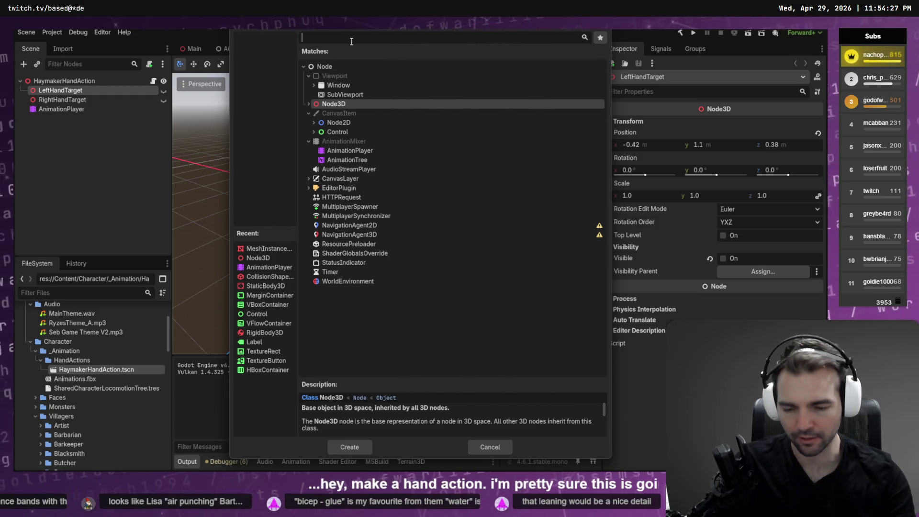
type("MeshIns")
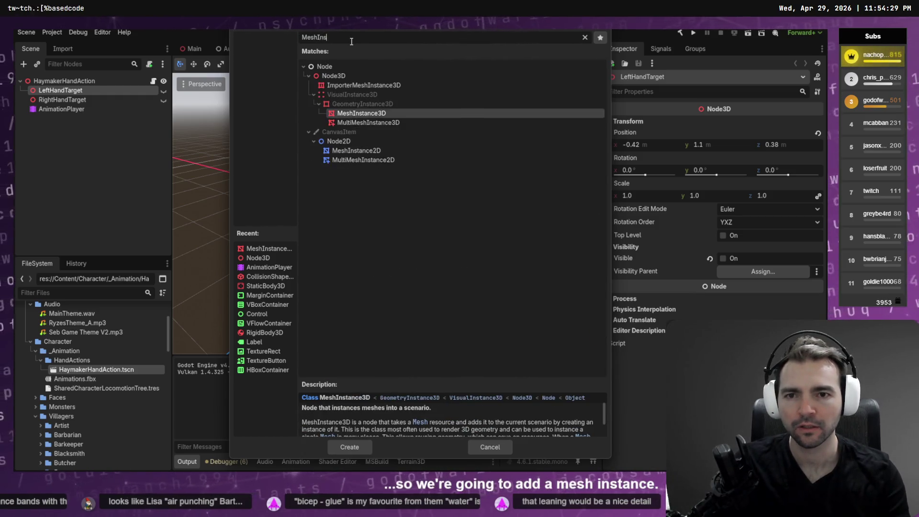
key("Return")
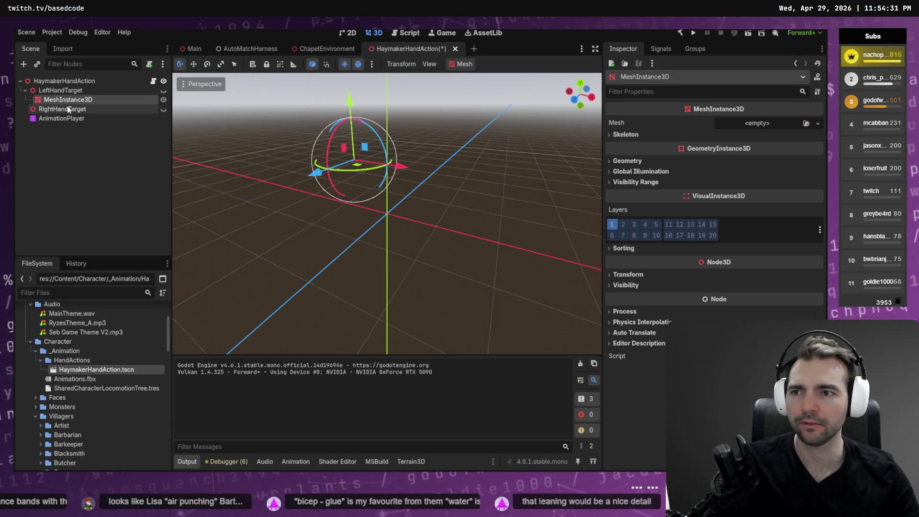
Copy the MeshInstance3D and paste it under RightHandTarget.
left_click(68, 110)
key("Up")
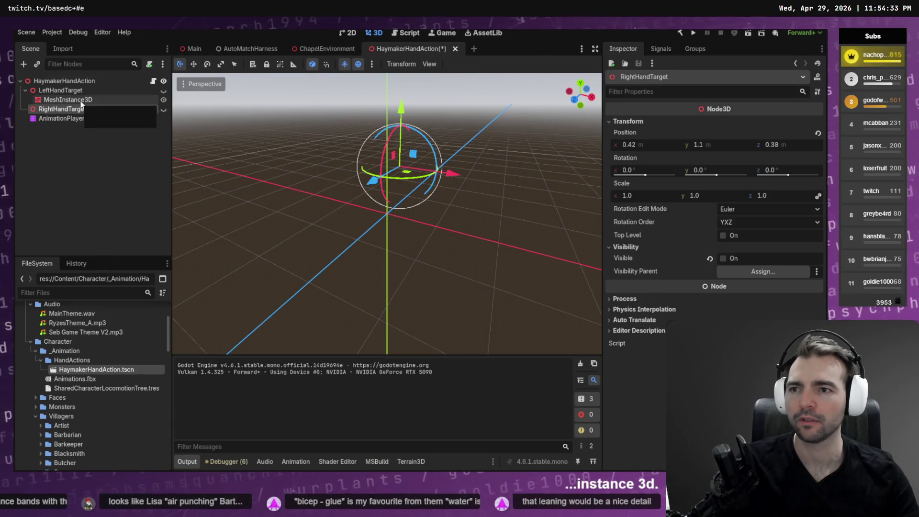
key("ctrl+c")
left_click(74, 110)
key("ctrl+v")
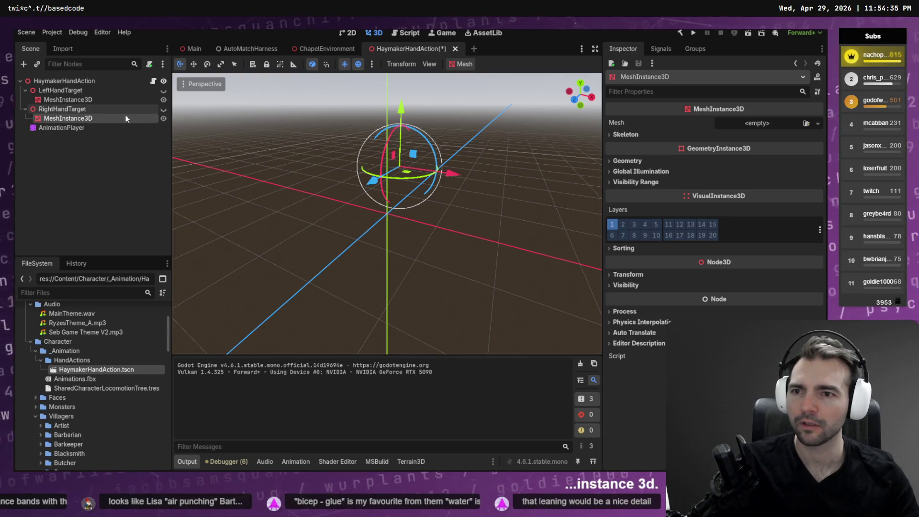
left_click(644, 273)
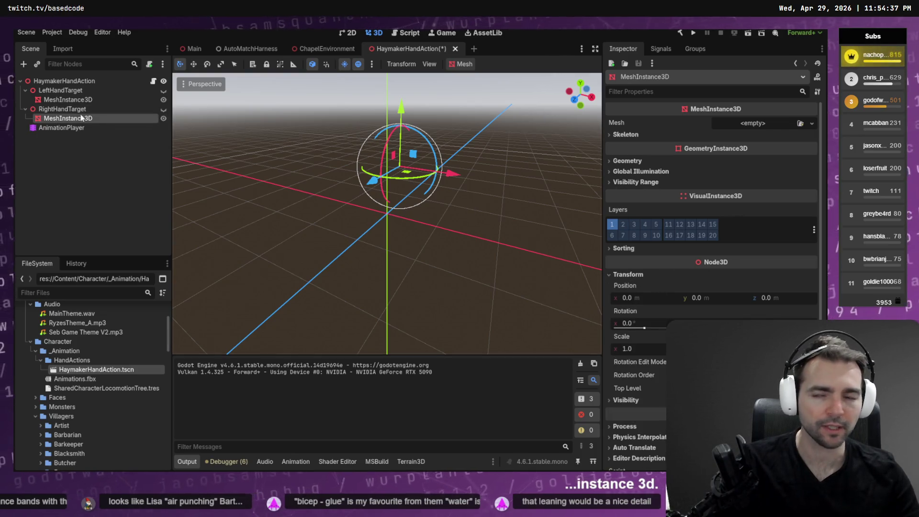
Give the LeftHandTarget mesh a new SphereMesh.
left_click(77, 100)
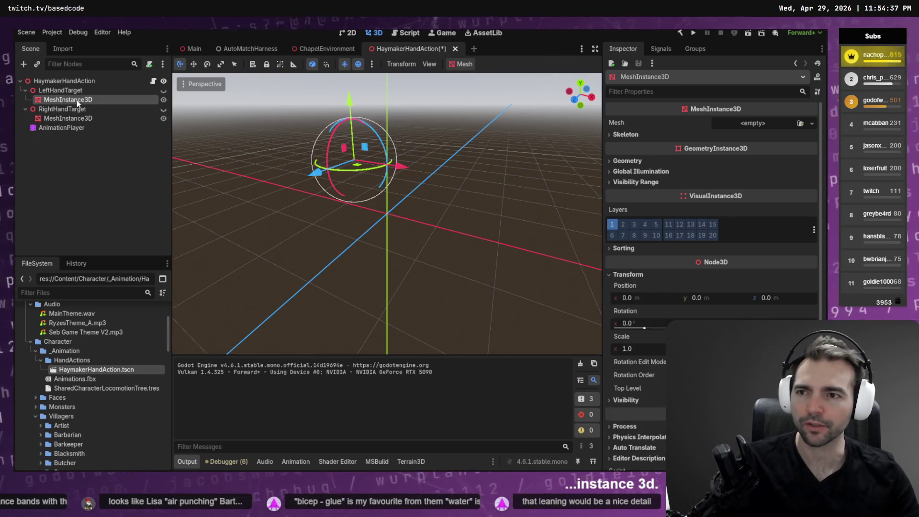
left_click(817, 124)
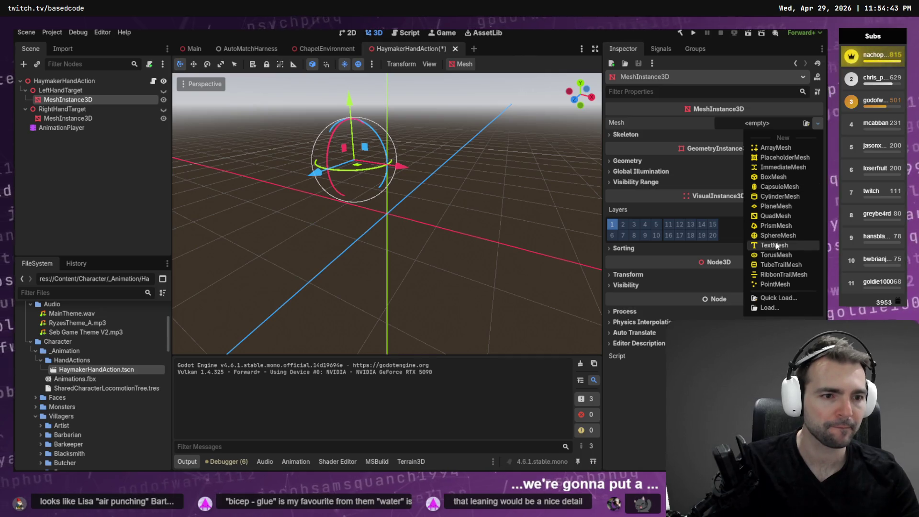
left_click(787, 236)
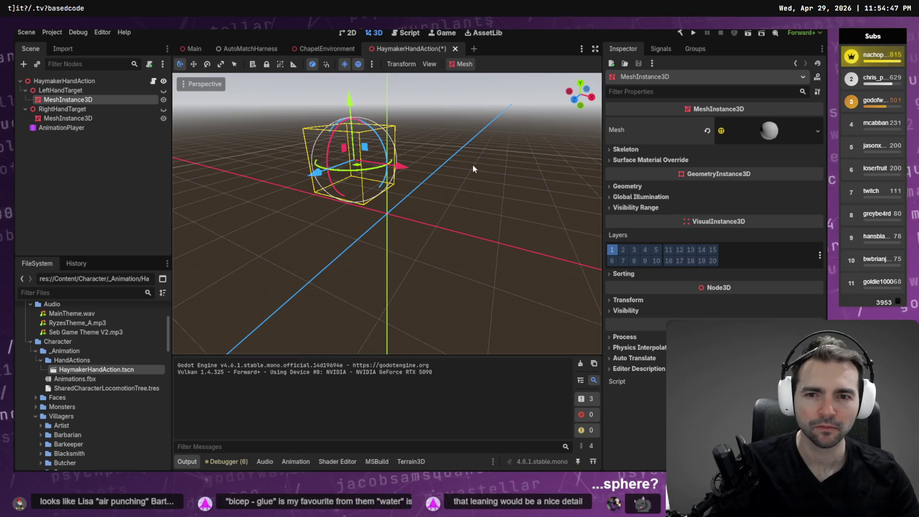
key("w")
left_click_drag(472, 163, 470, 165)
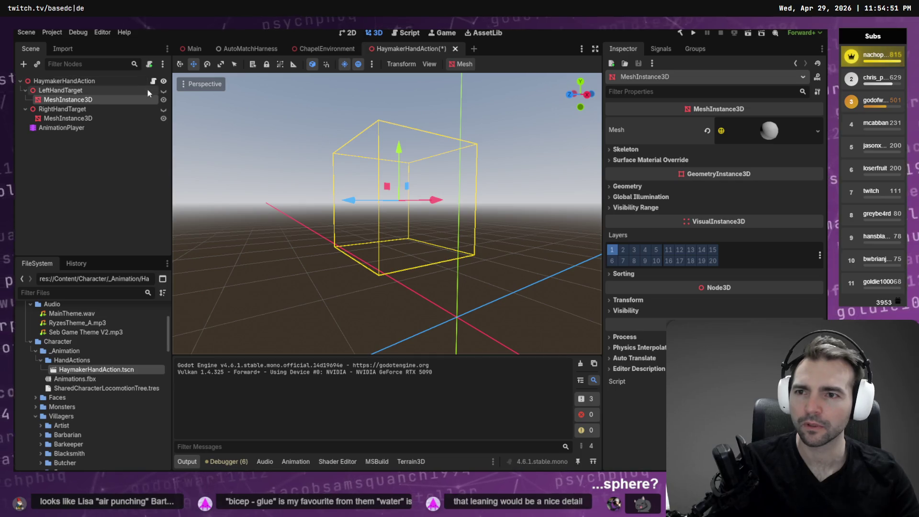
Make both LeftHandTarget and RightHandTarget visible in the viewport.
left_click(163, 90)
left_click(86, 119)
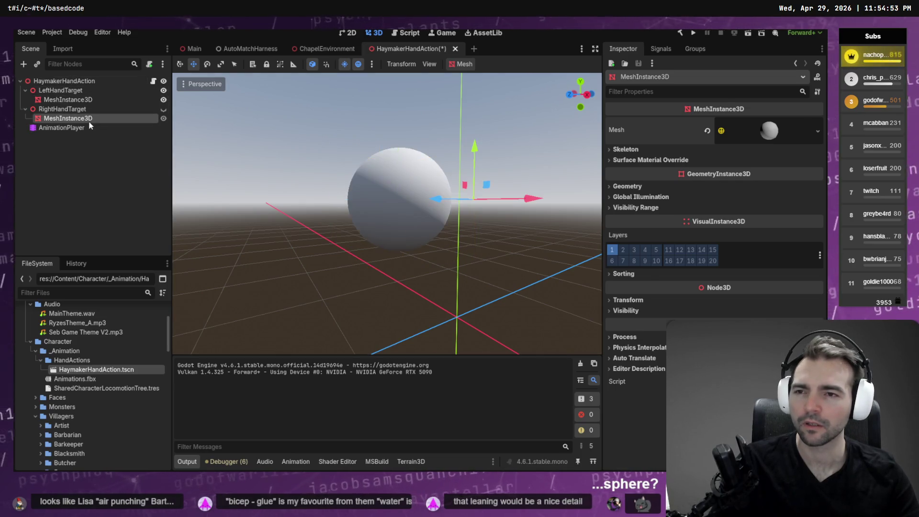
left_click(163, 109)
left_click(106, 109)
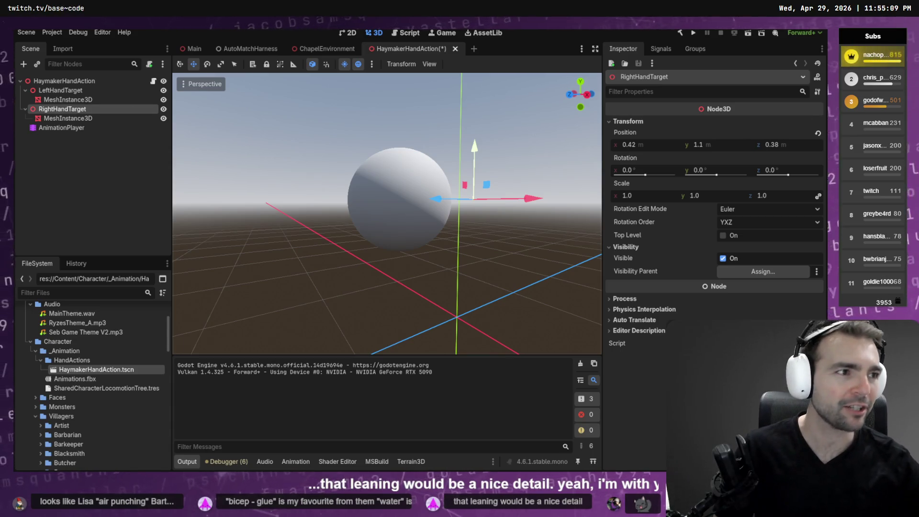
key("alt+Tab")
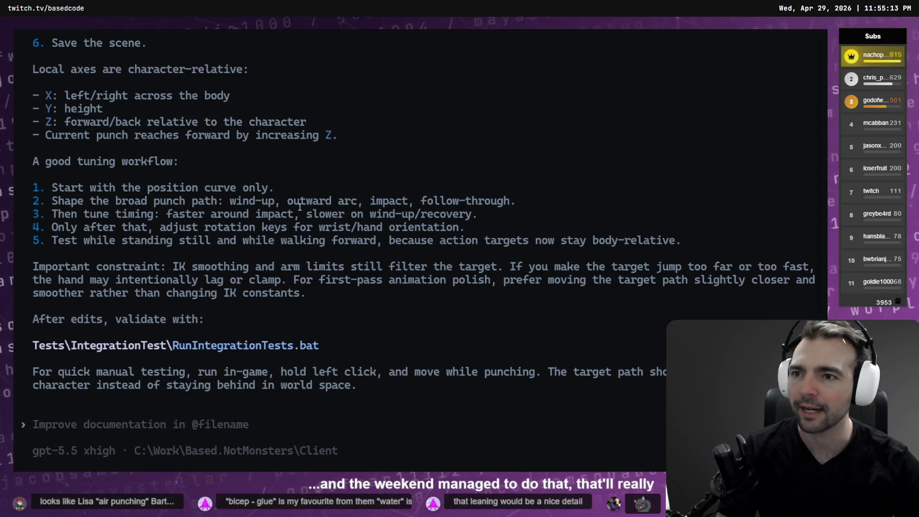
scroll(282, 178, "up", 5)
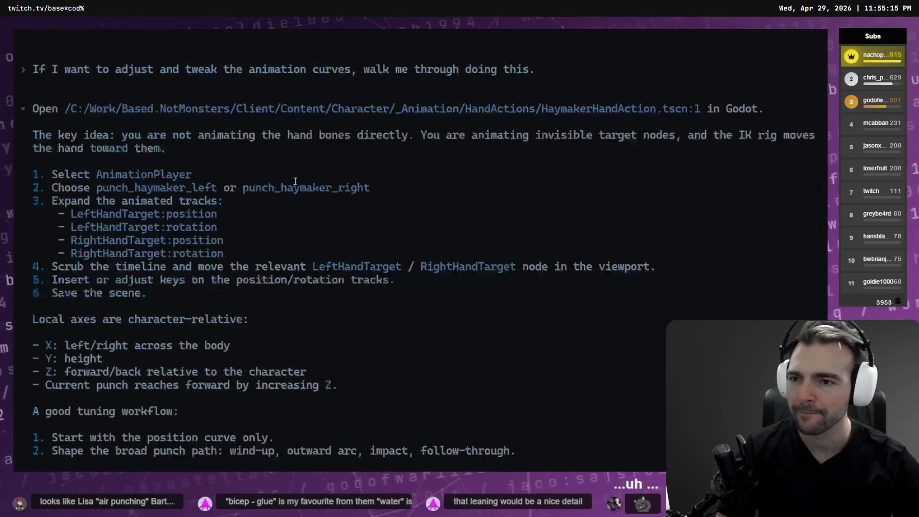
scroll(301, 185, "down", 4)
scroll(307, 191, "up", 10)
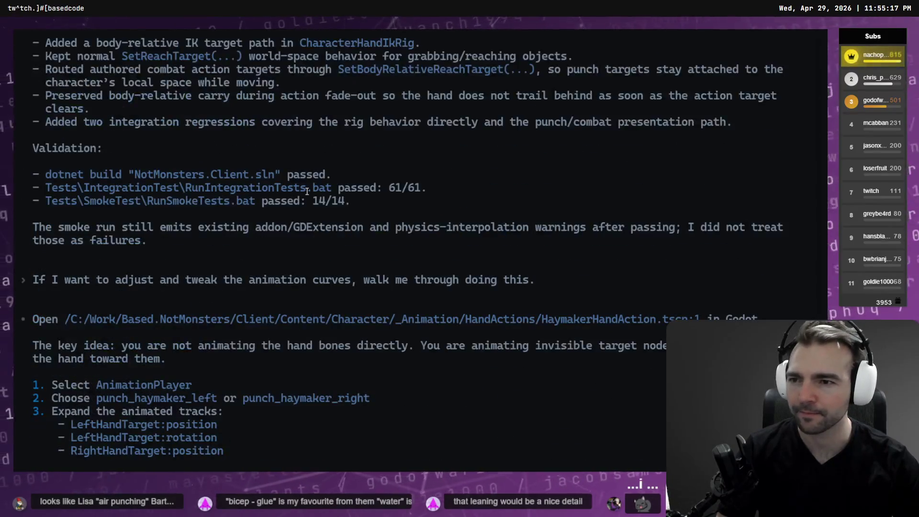
scroll(309, 191, "down", 5)
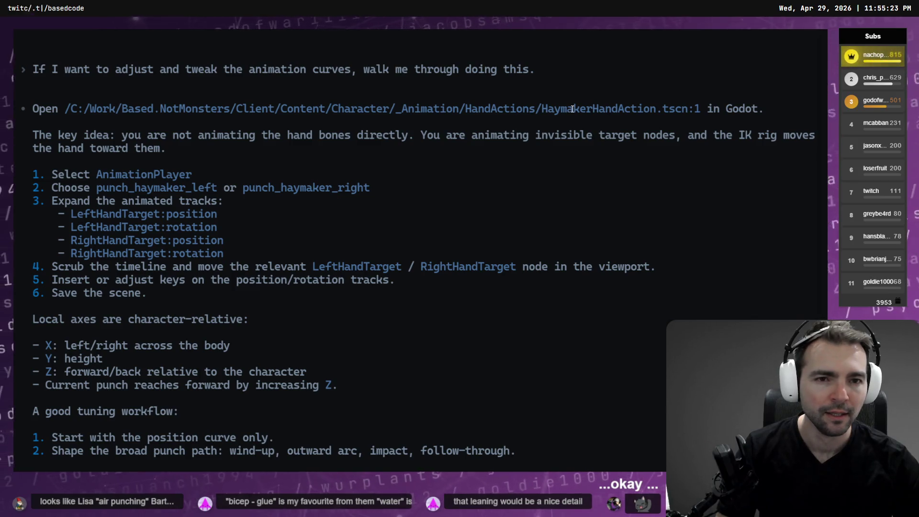
key("alt+Tab")
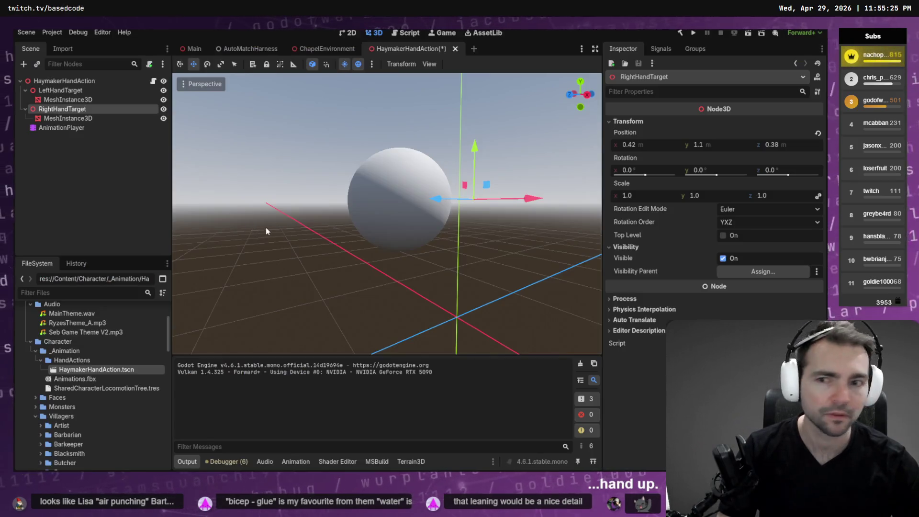
Load the punch_haymaker_left animation in the AnimationPlayer.
left_click(61, 127)
scroll(287, 397, "down", 1)
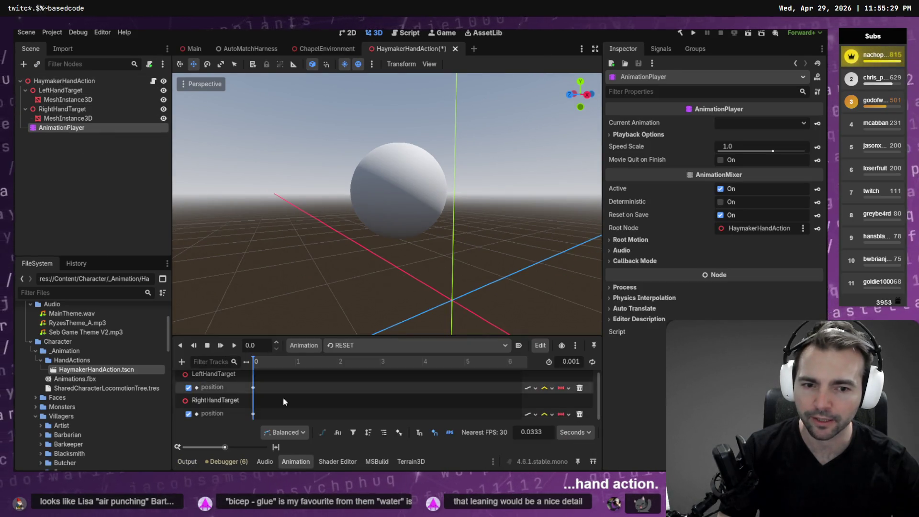
key("alt+Tab")
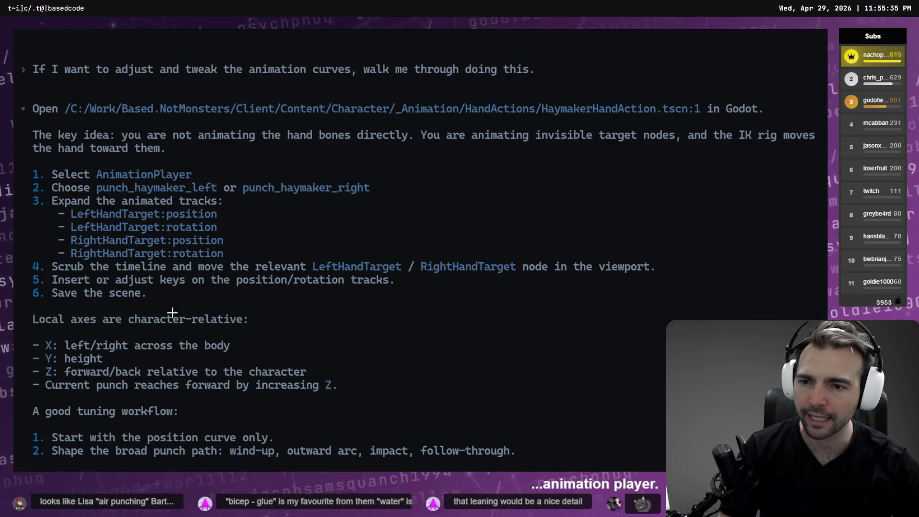
key("alt+Tab")
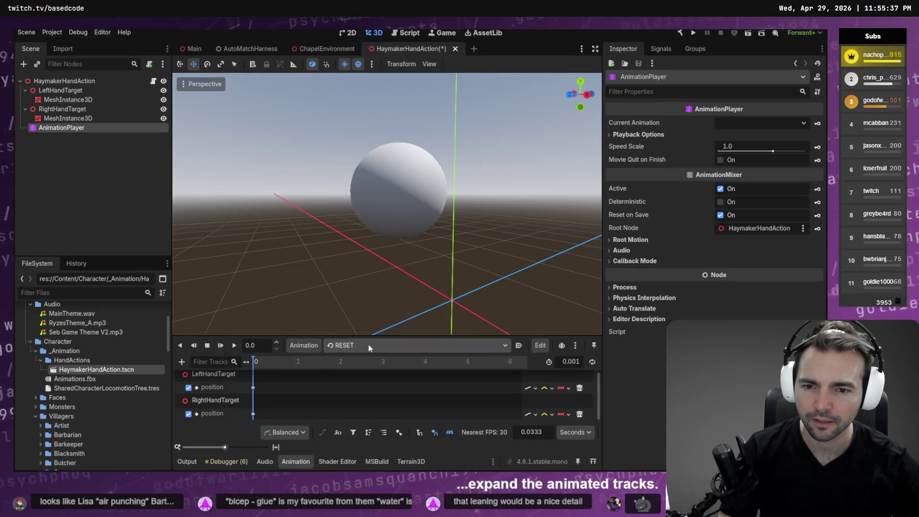
left_click(370, 346)
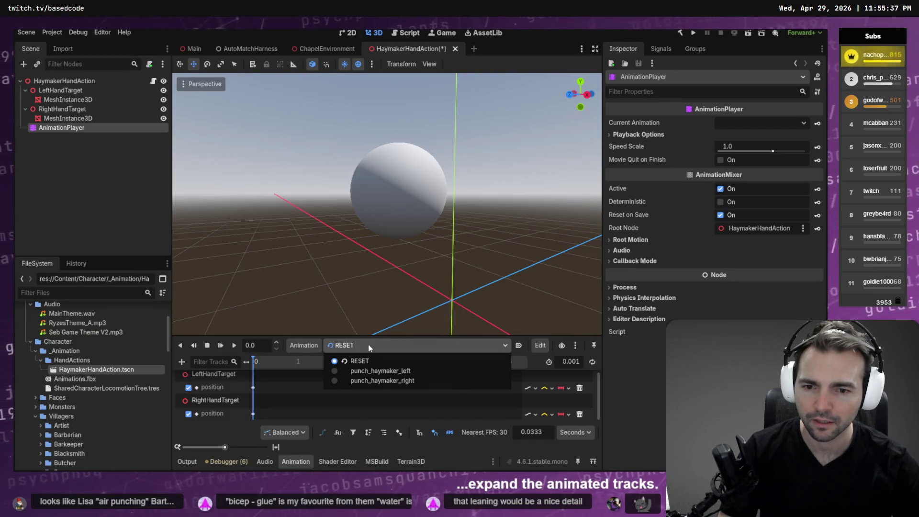
left_click(408, 371)
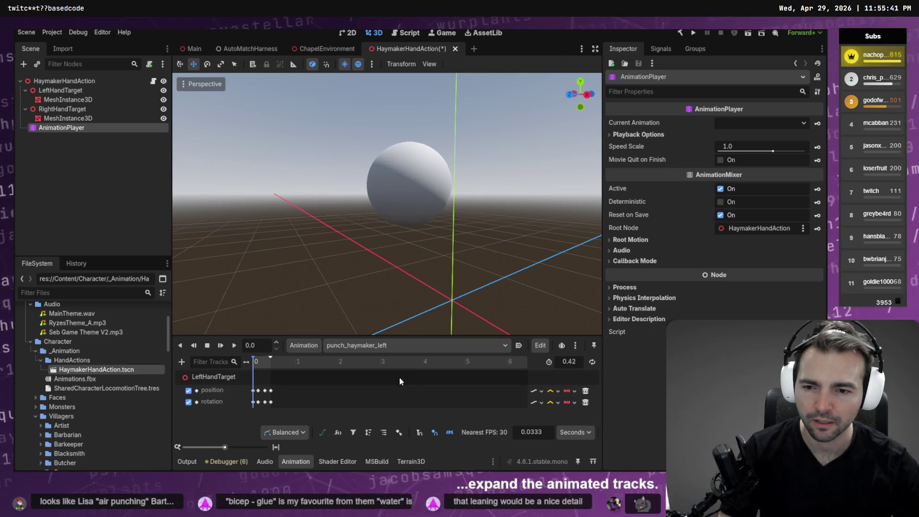
Scale the LeftHandTarget sphere mesh down to 0.1.
left_click_drag(345, 336, 339, 275)
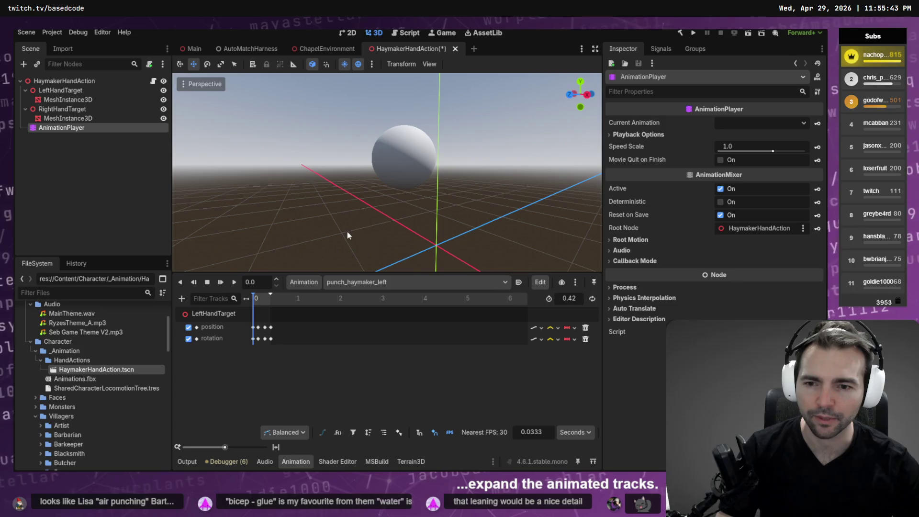
left_click_drag(409, 188, 385, 194)
left_click(383, 163)
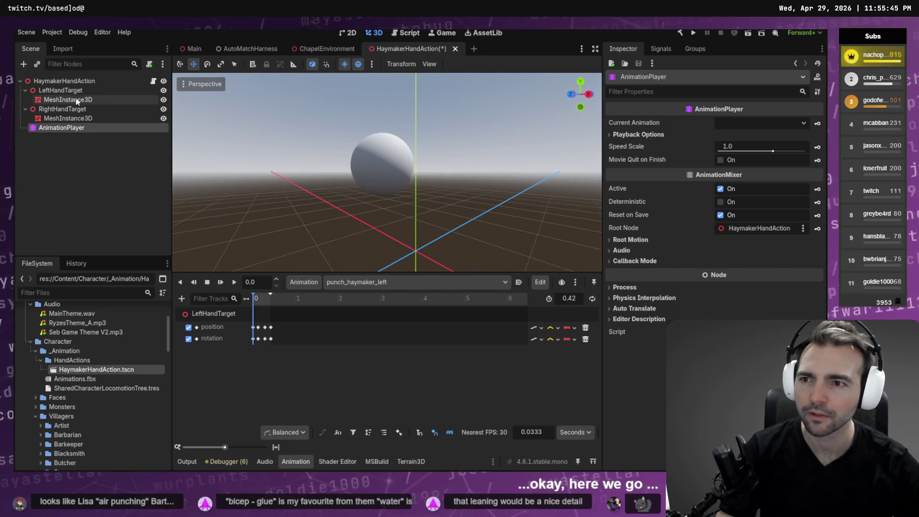
left_click(628, 300)
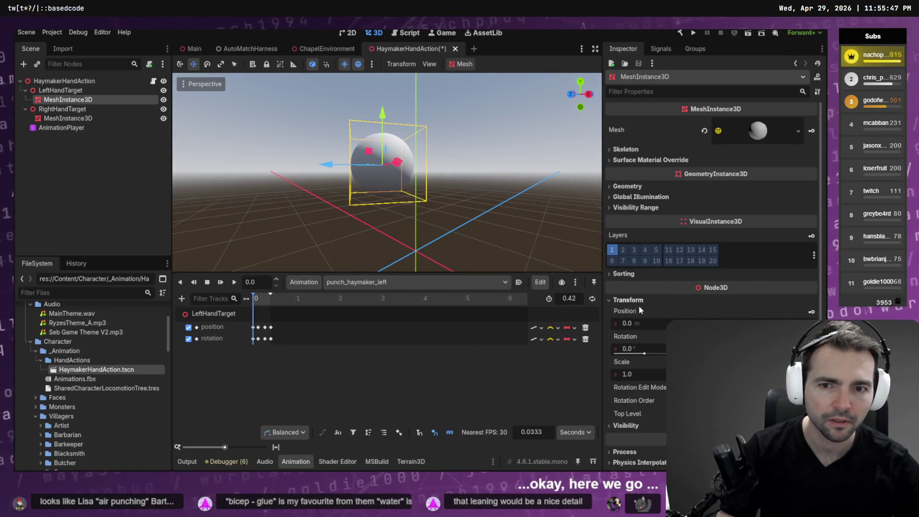
type(".1")
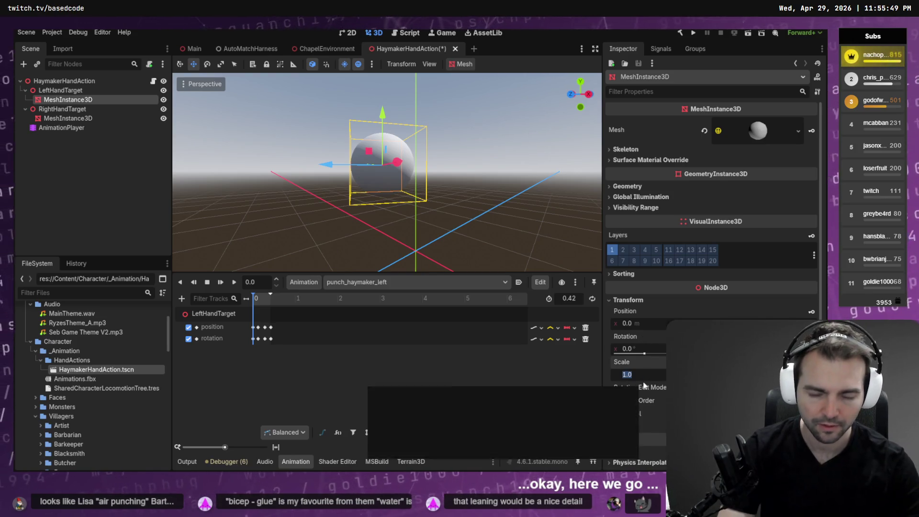
key("Return")
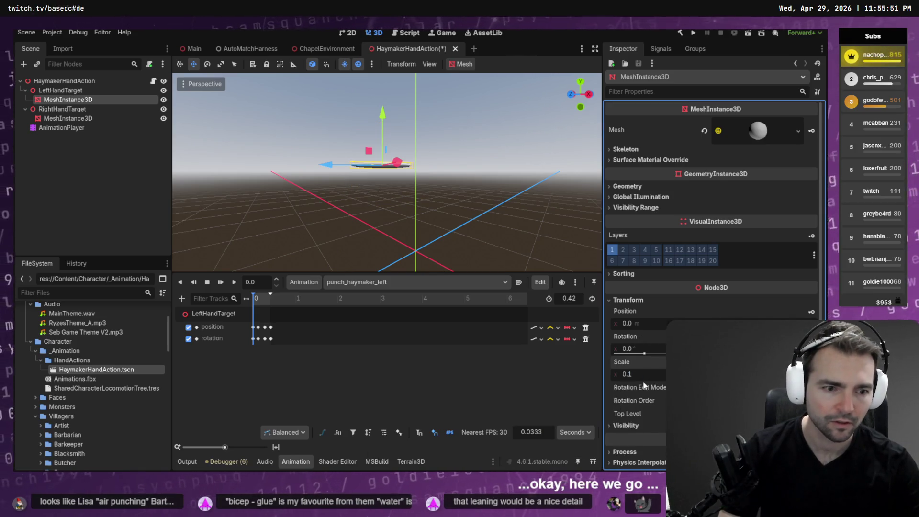
left_click(85, 127)
left_click(72, 118)
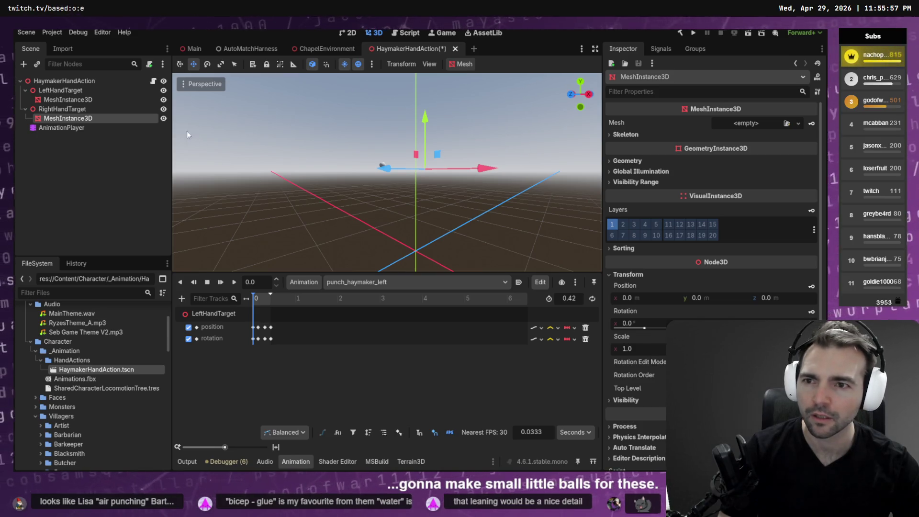
Give the RightHandTarget mesh a SphereMesh and set its scale to 0.1 on x, y and z.
left_click(799, 125)
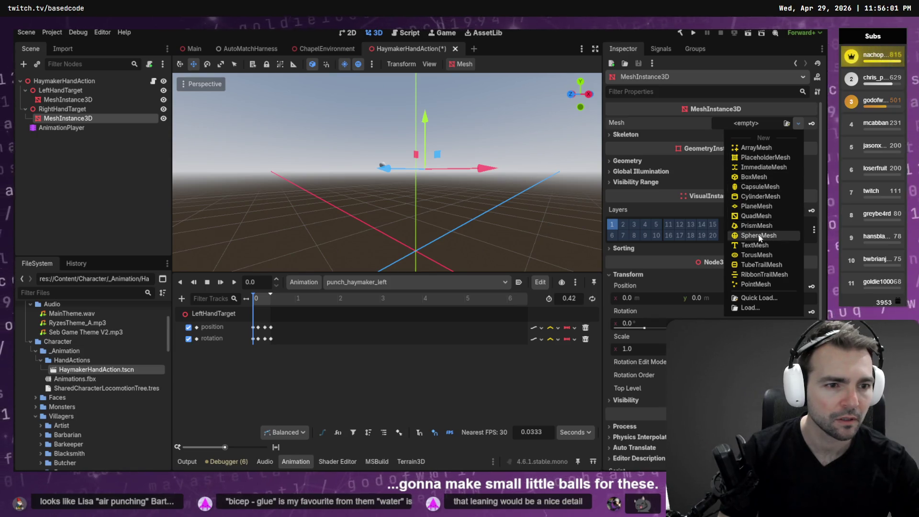
left_click(760, 236)
left_click(645, 374)
type("0.1")
key("Return")
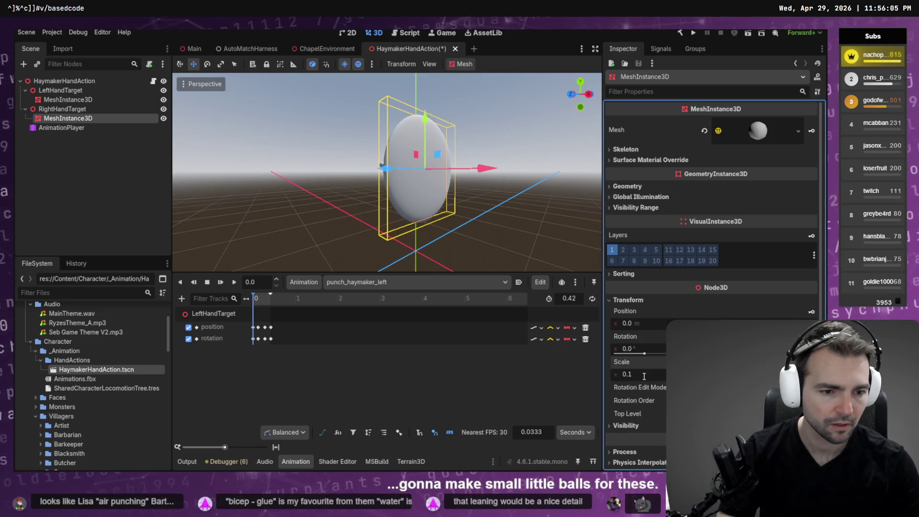
key("Tab")
type("0.1")
key("Return")
key("Tab")
type("0.1")
key("Return")
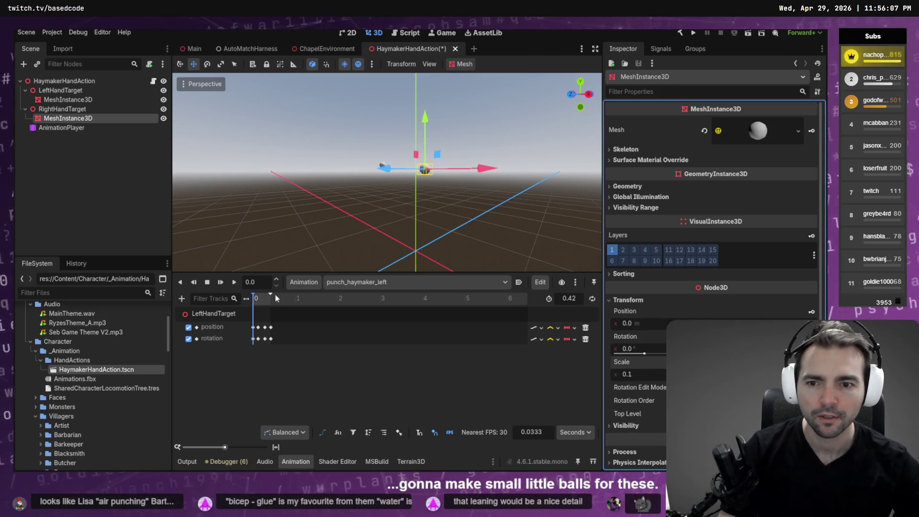
Move the animation to an early frame and view both target balls.
left_click(256, 300)
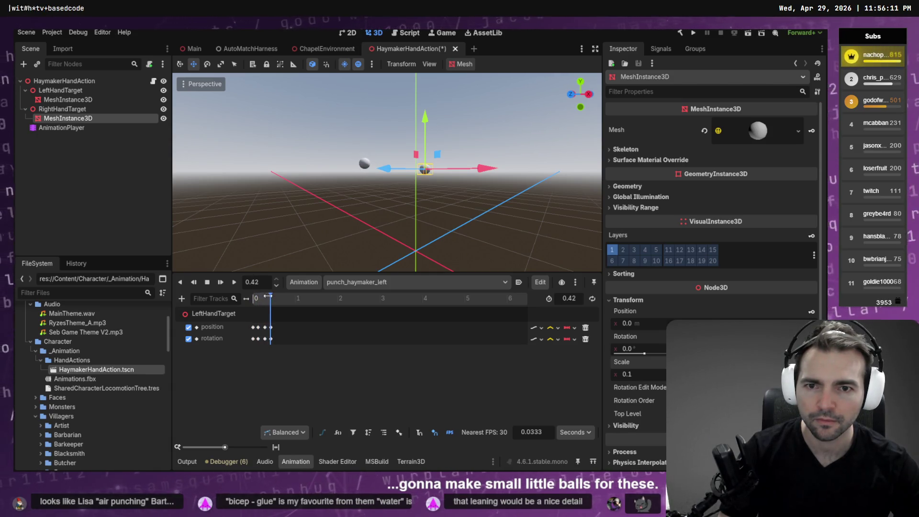
mouse_move(335, 191)
left_mouse_down()
mouse_move(258, 182)
mouse_move(278, 283)
mouse_move(263, 303)
mouse_move(280, 297)
left_mouse_up()
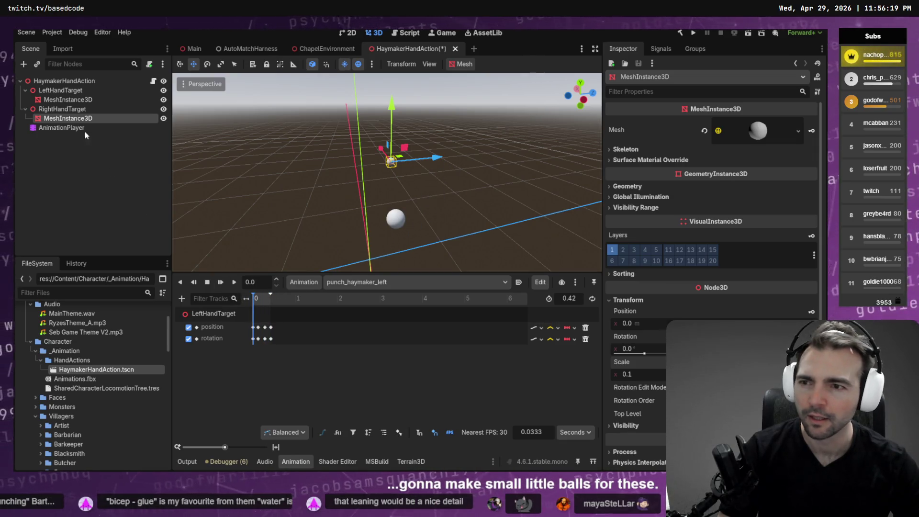
right_click(71, 150)
Drag ButcherCharacter.tscn under HaymakerHandAction as a preview character.
left_click(119, 161)
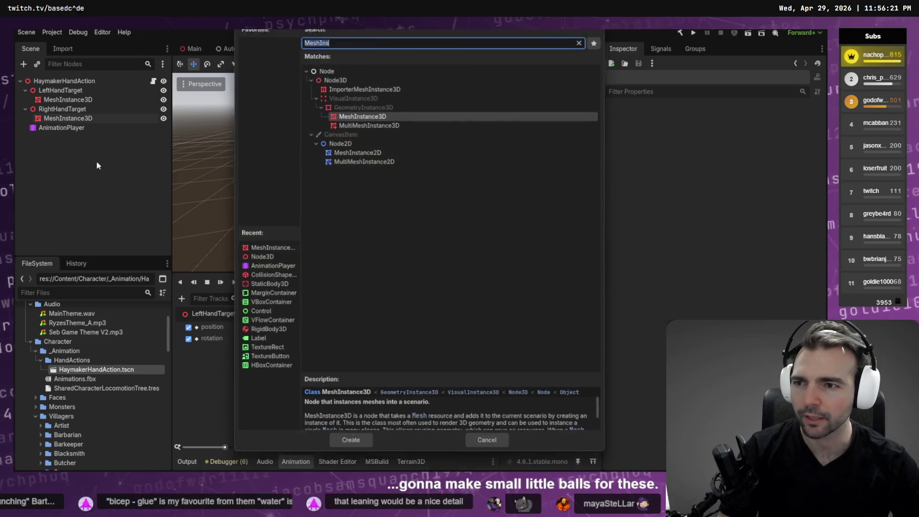
key("Escape")
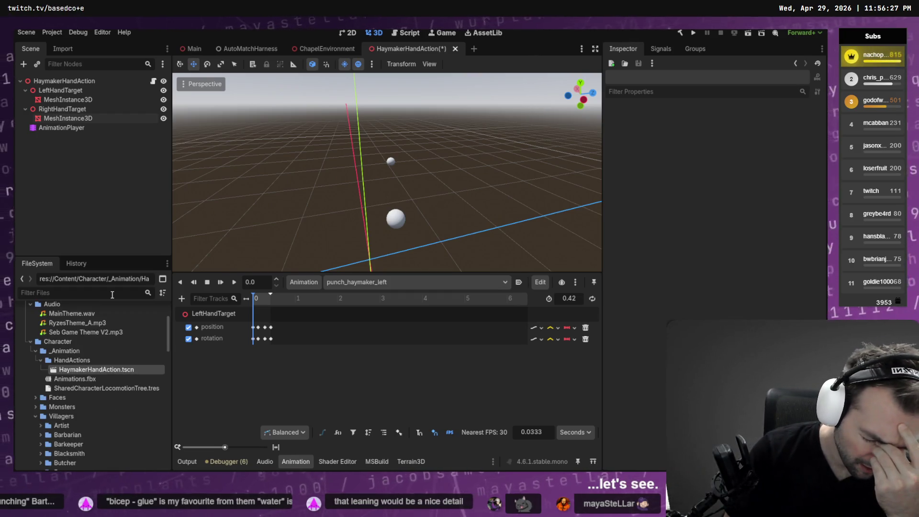
type("Butcher")
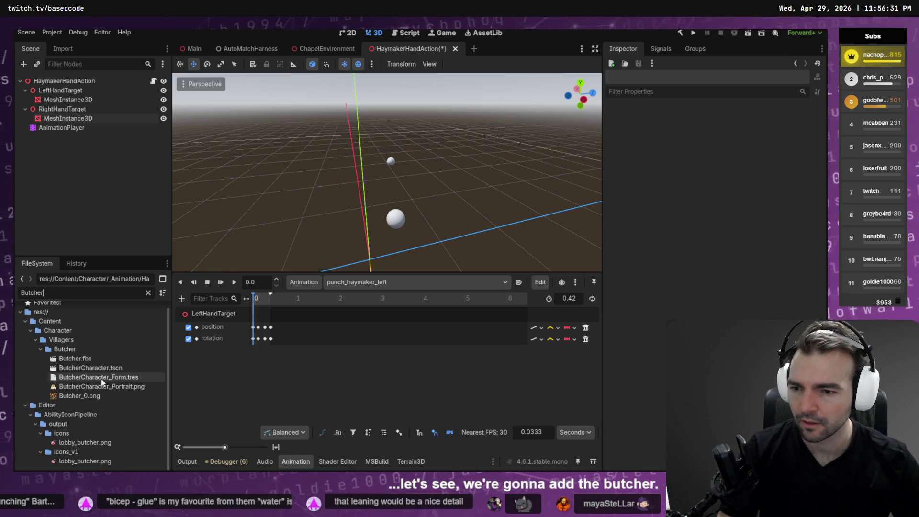
mouse_move(108, 377)
left_mouse_down()
mouse_move(67, 198)
mouse_move(107, 148)
mouse_move(52, 84)
left_mouse_up()
Face the Butcher and scrub the punch to preview the left hand against the targets.
left_click_drag(388, 172, 488, 165)
mouse_move(270, 306)
left_mouse_down()
mouse_move(255, 305)
mouse_move(276, 300)
mouse_move(269, 289)
left_mouse_up()
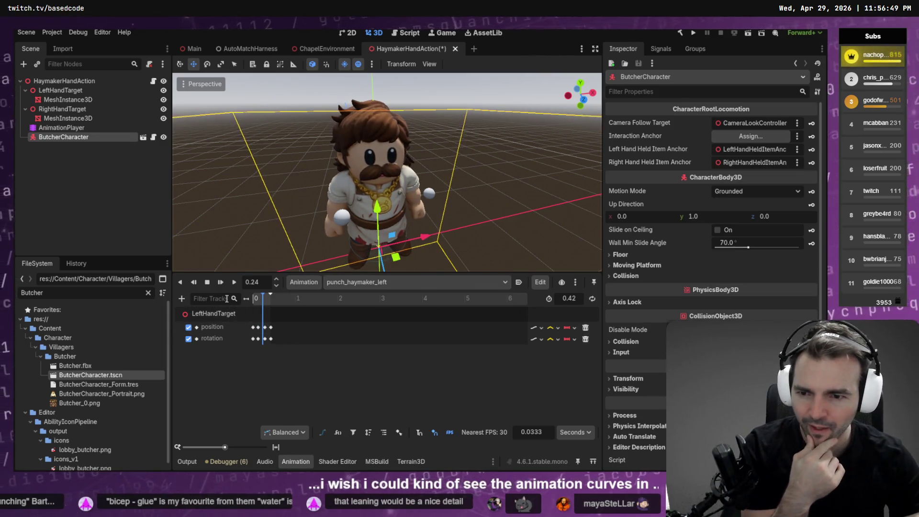
left_click(576, 283)
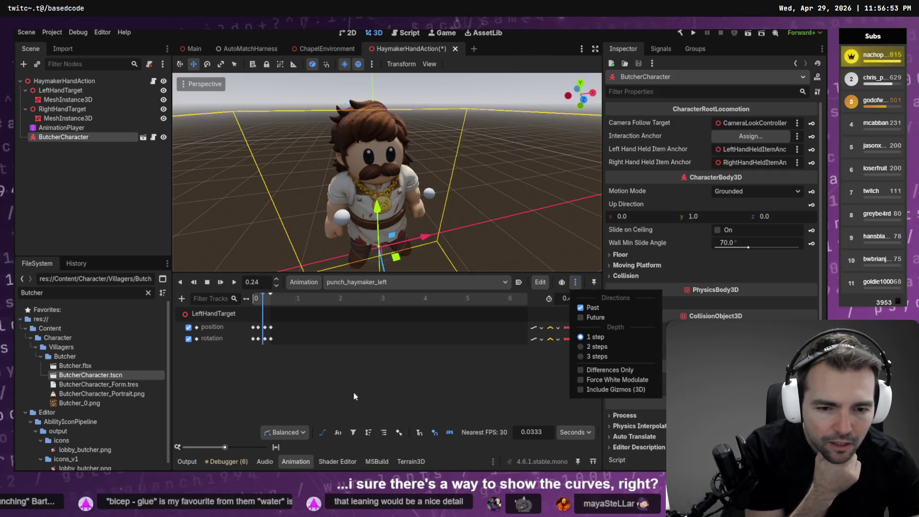
left_click(280, 375)
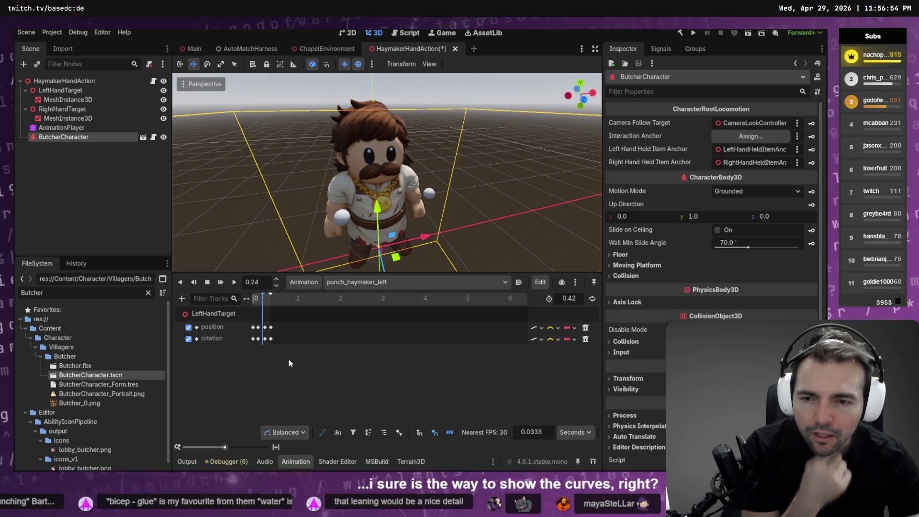
Inspect the position track's update mode and name, leaving them unchanged.
left_click(536, 329)
left_click(302, 328)
scroll(301, 329, "up", 5)
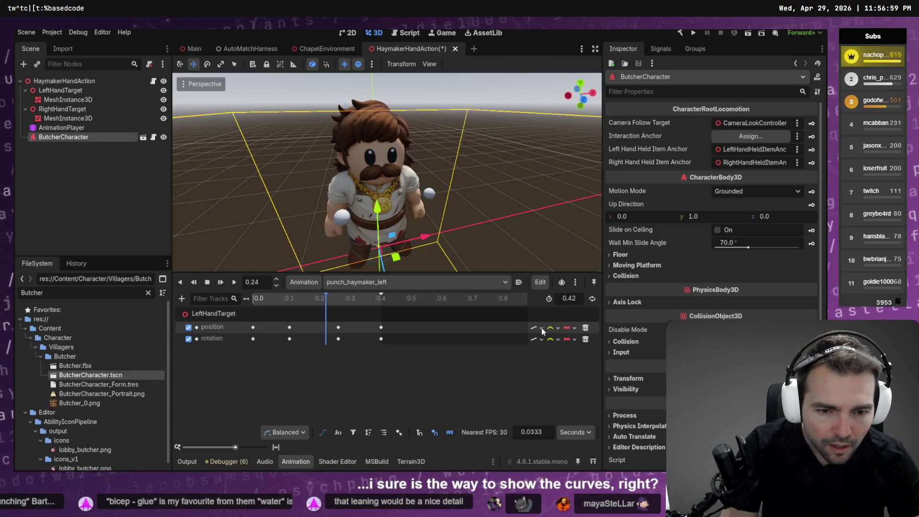
double_click(217, 326)
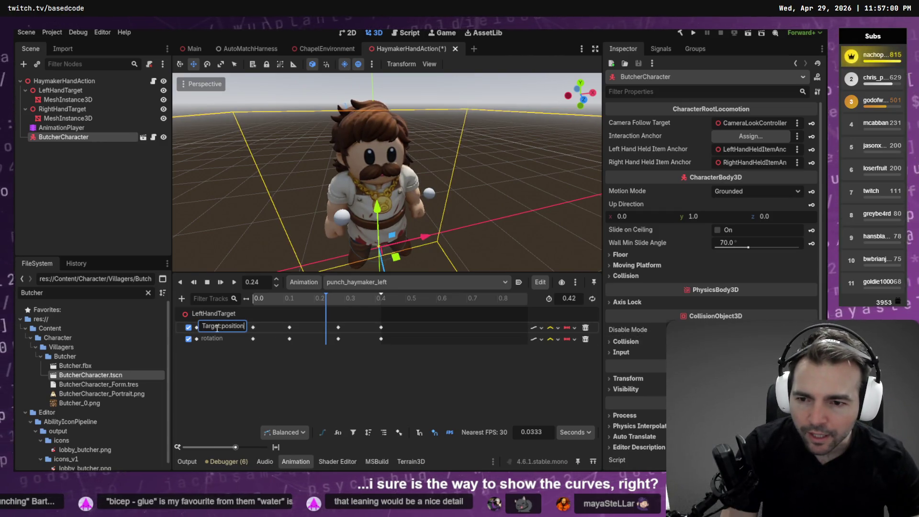
left_click(303, 410)
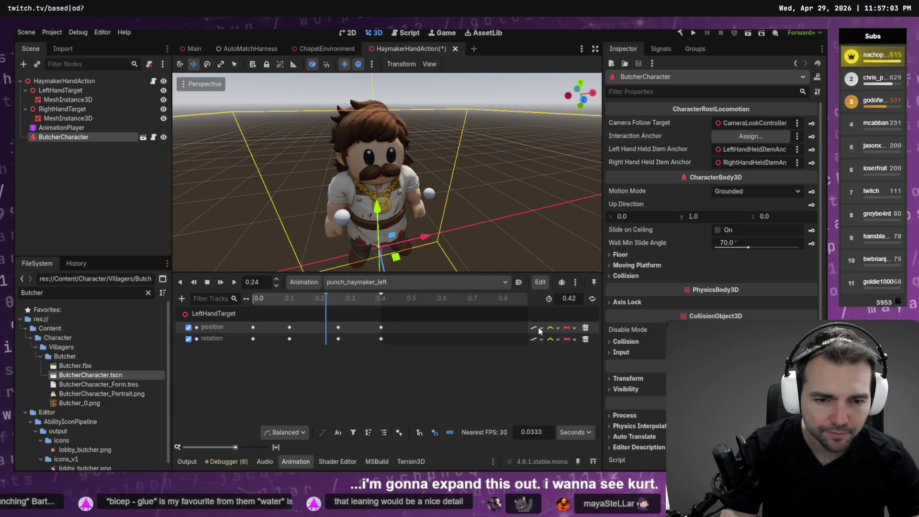
left_click(542, 328)
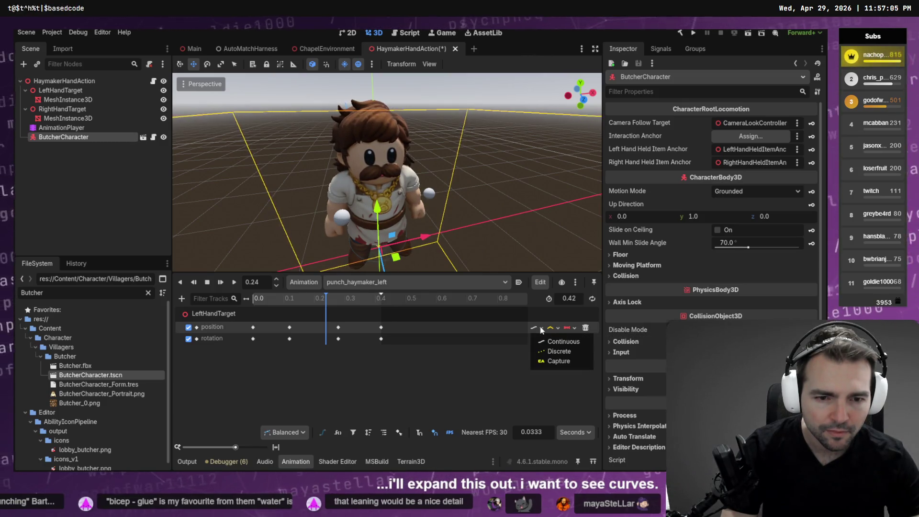
left_click(507, 369)
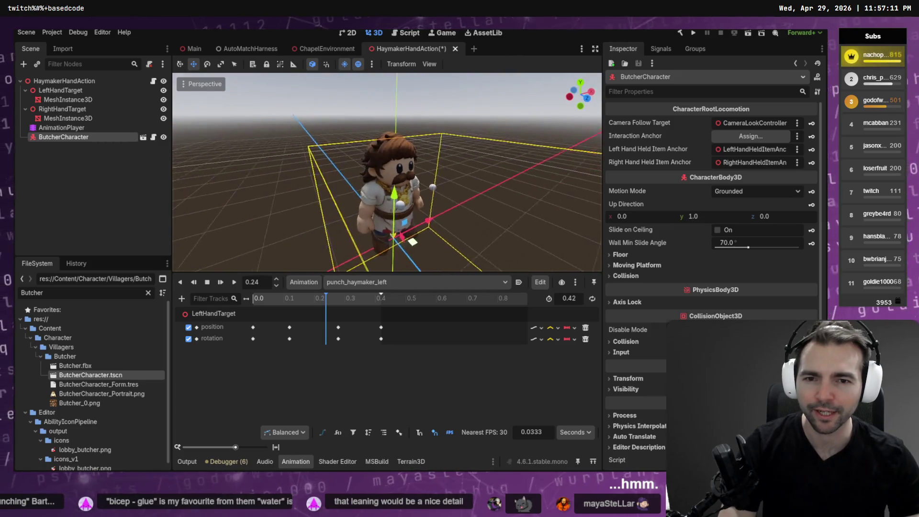
Rewind the punch animation to its start and orbit to a front view of the character.
scroll(326, 190, "up", 4)
mouse_move(333, 307)
left_mouse_down()
mouse_move(285, 287)
mouse_move(246, 297)
left_mouse_up()
left_click_drag(421, 191, 326, 186)
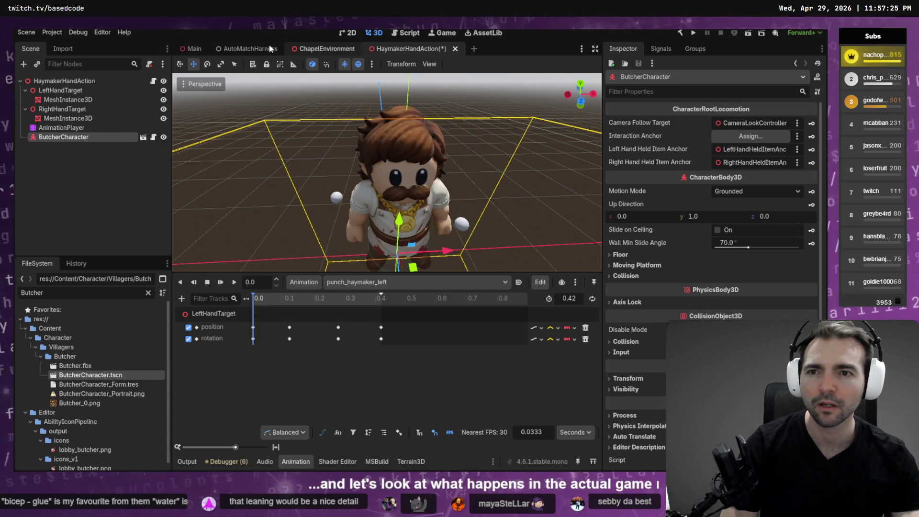
left_click(239, 48)
Inspect the Runner and CharactersMenuLobbySessionEffects nodes, then save and run the game with F5.
left_click(105, 175)
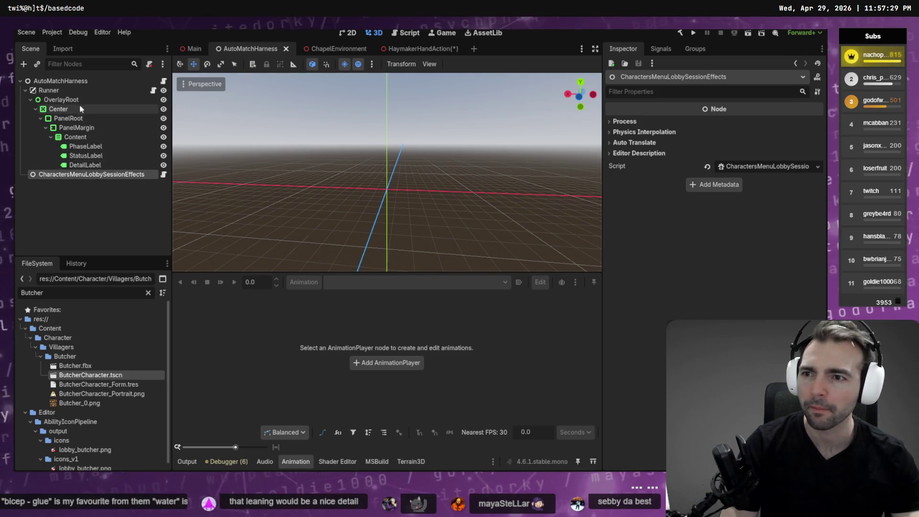
left_click(72, 90)
left_click(94, 177)
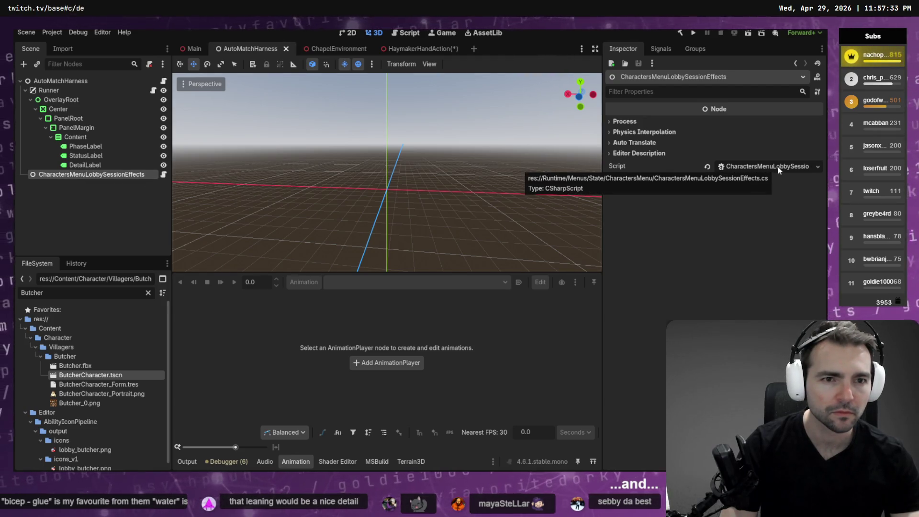
key("F5")
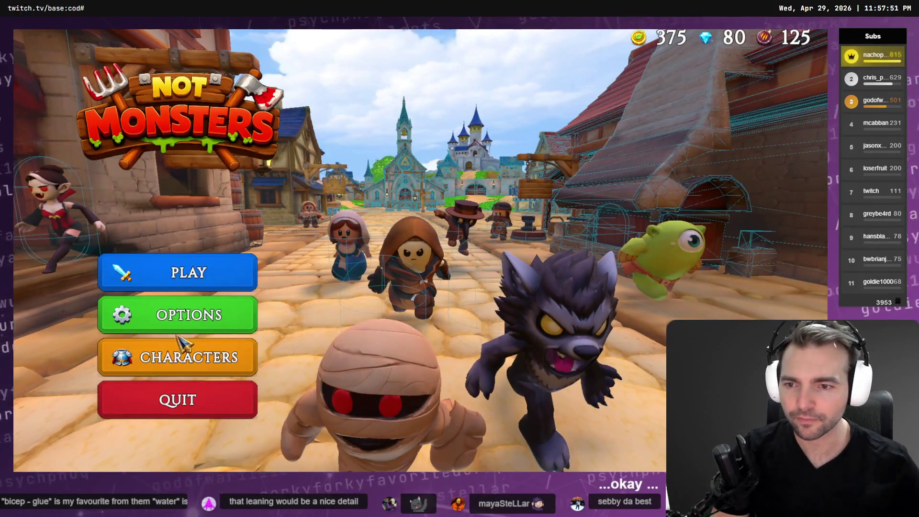
Host a 4-player room in Not Monsters and play as the Butcher.
left_click(191, 272)
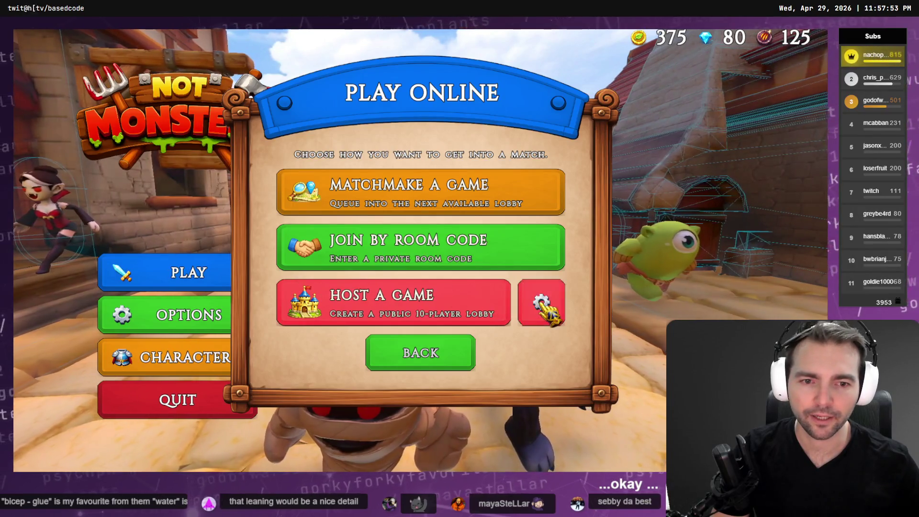
left_click(544, 304)
left_click_drag(397, 296, 268, 295)
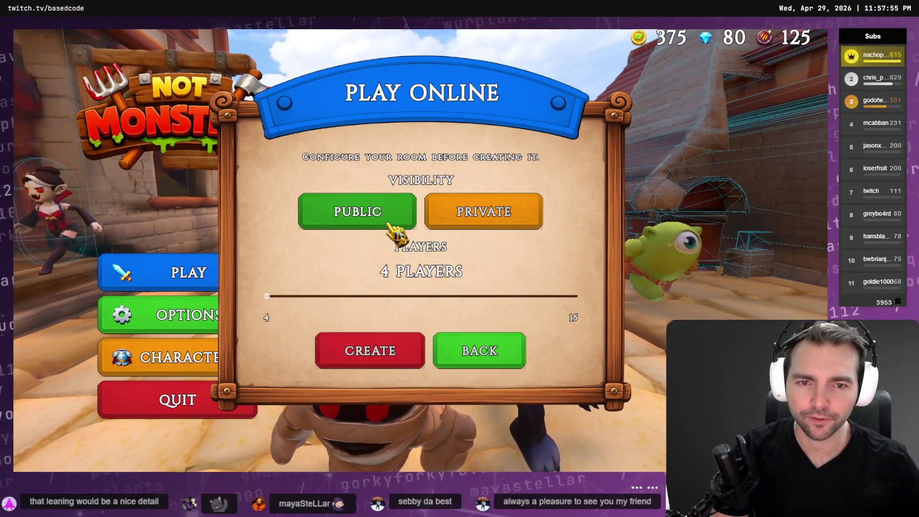
left_click(369, 351)
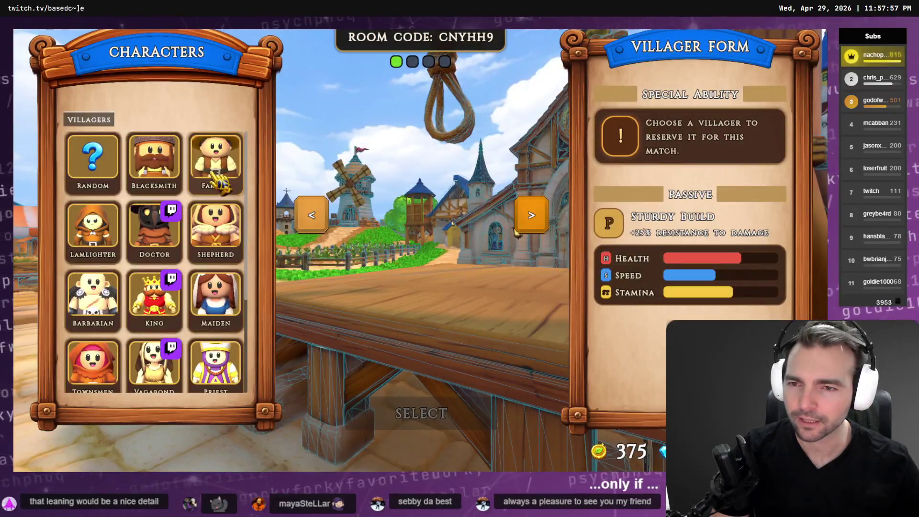
scroll(216, 301, "down", 3)
left_click(171, 363)
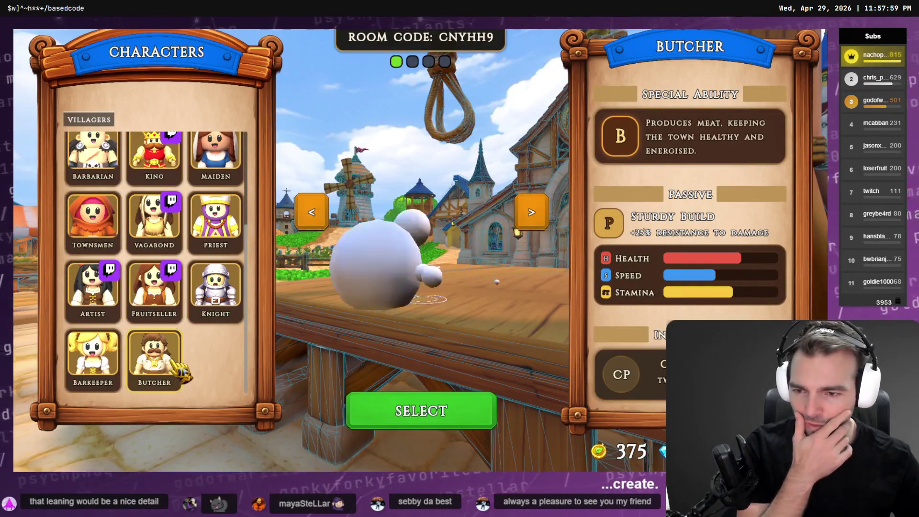
left_click(411, 412)
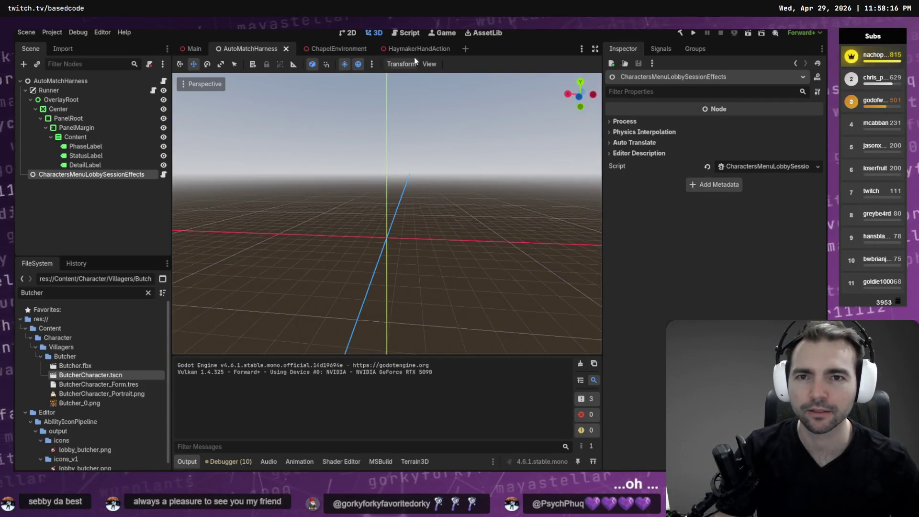
left_click(415, 49)
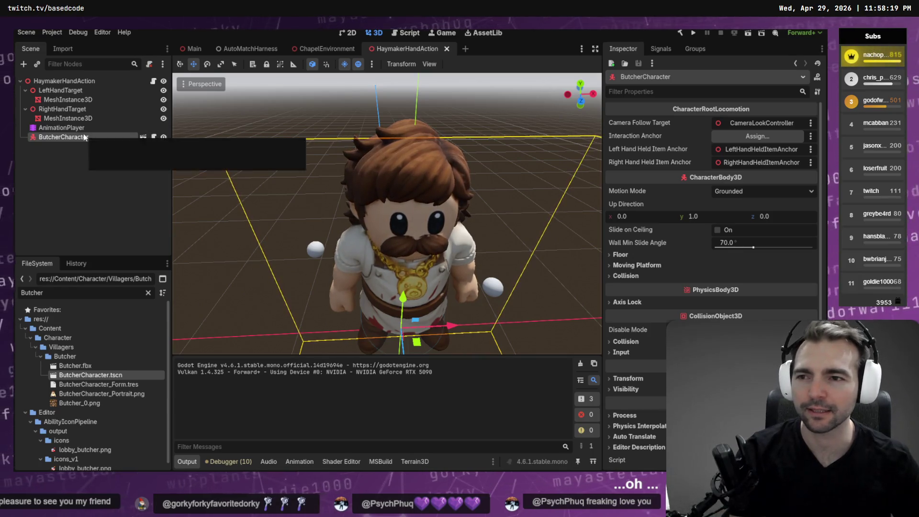
Delete the ButcherCharacter preview, save the scene and relaunch the game with F5.
key("Delete")
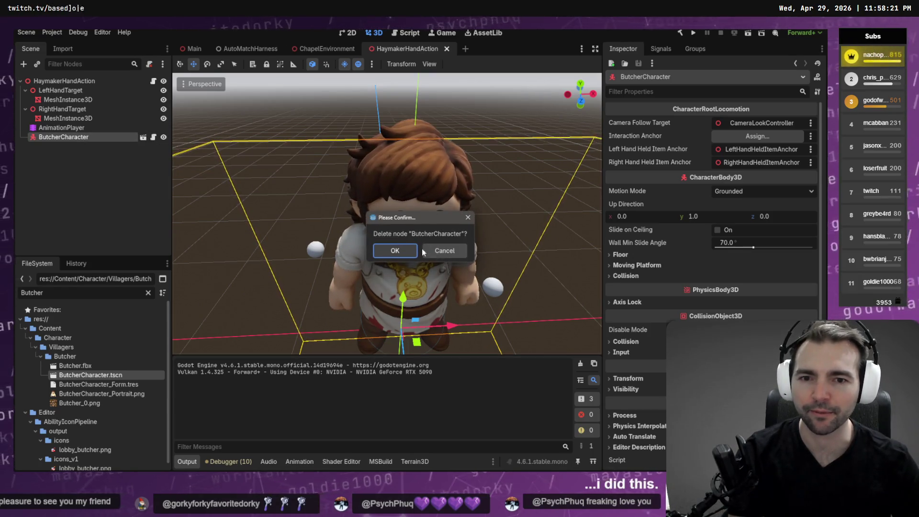
left_click(414, 248)
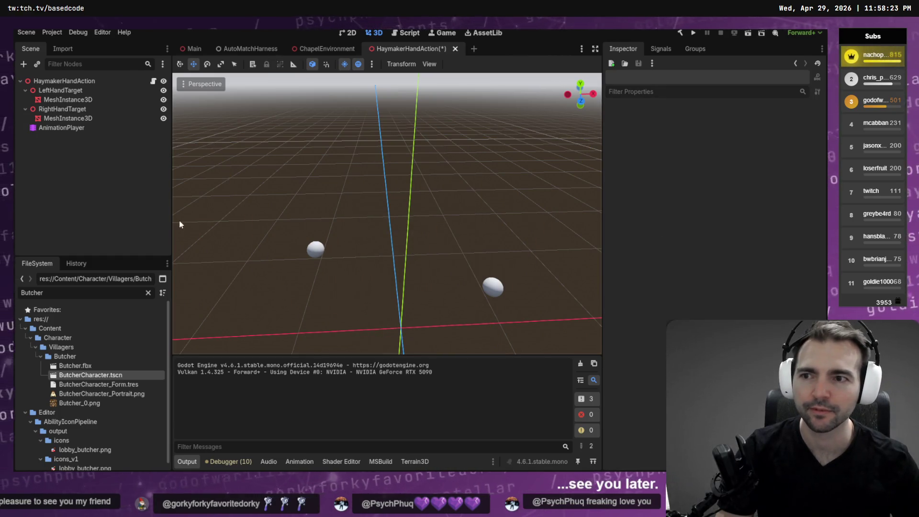
key("ctrl+s")
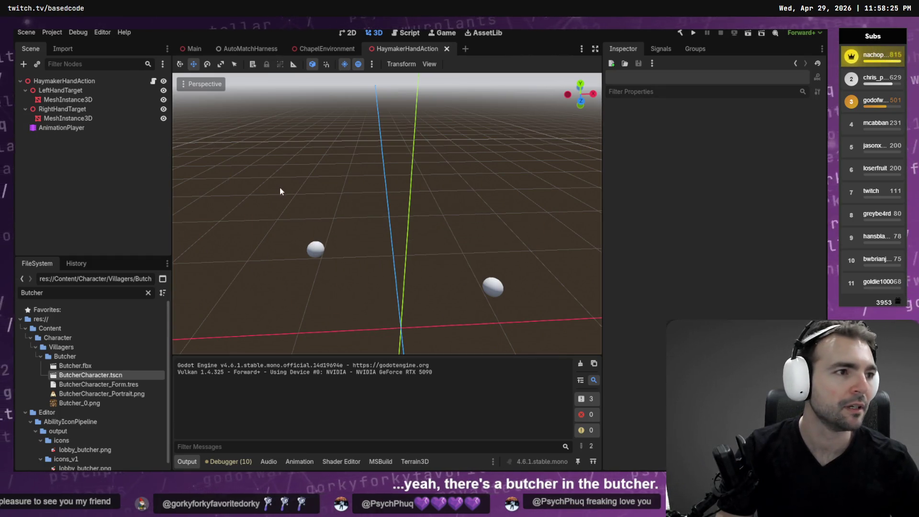
key("F5")
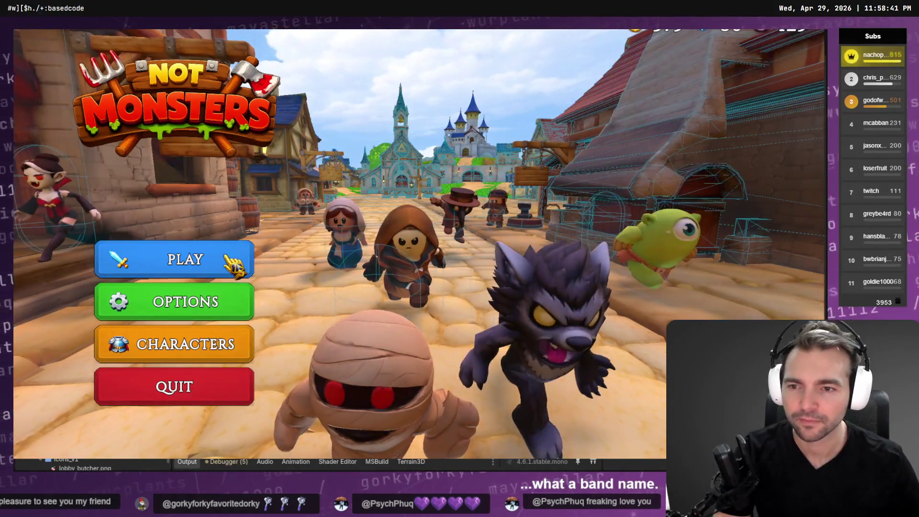
Host a new Not Monsters game and confirm the Butcher as the villager form.
left_click(222, 261)
left_click(415, 283)
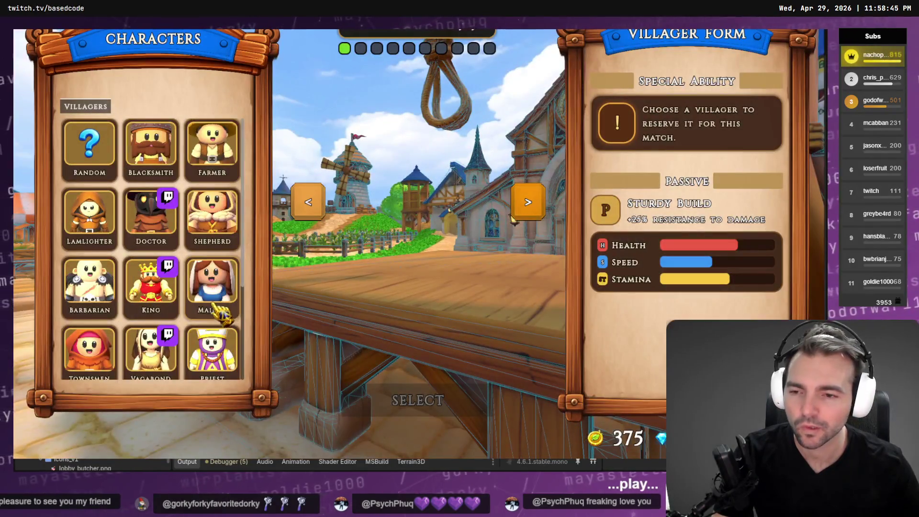
scroll(221, 313, "down", 3)
left_click(158, 346)
left_click(417, 402)
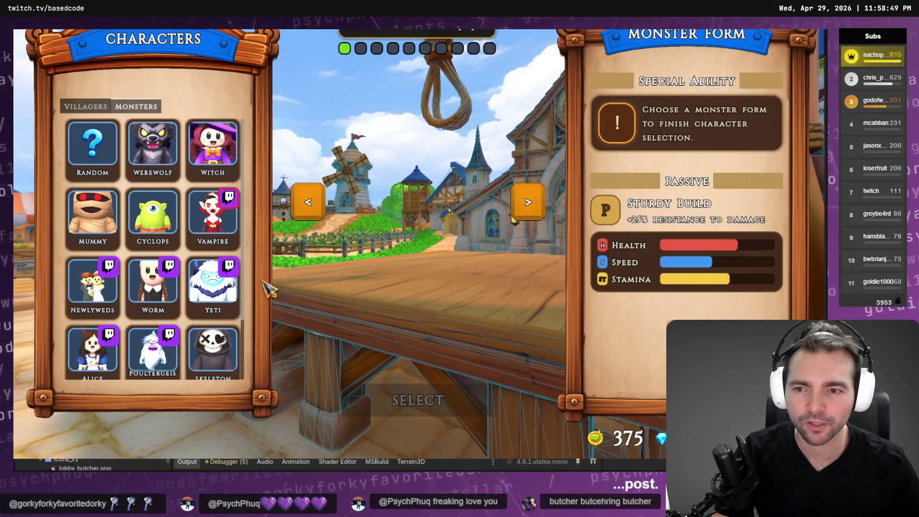
Enter the match as the Werewolf monster form, then select LeftHandTarget back in Godot.
left_click(213, 282)
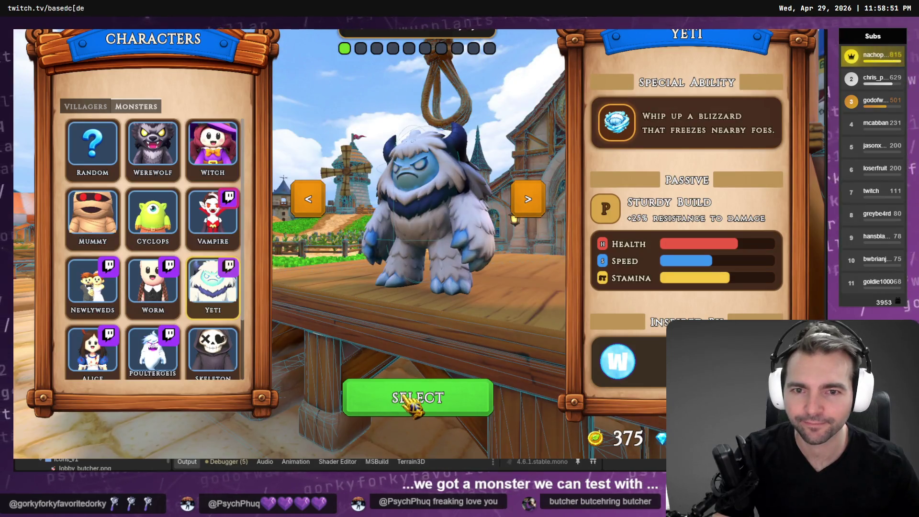
left_click(406, 399)
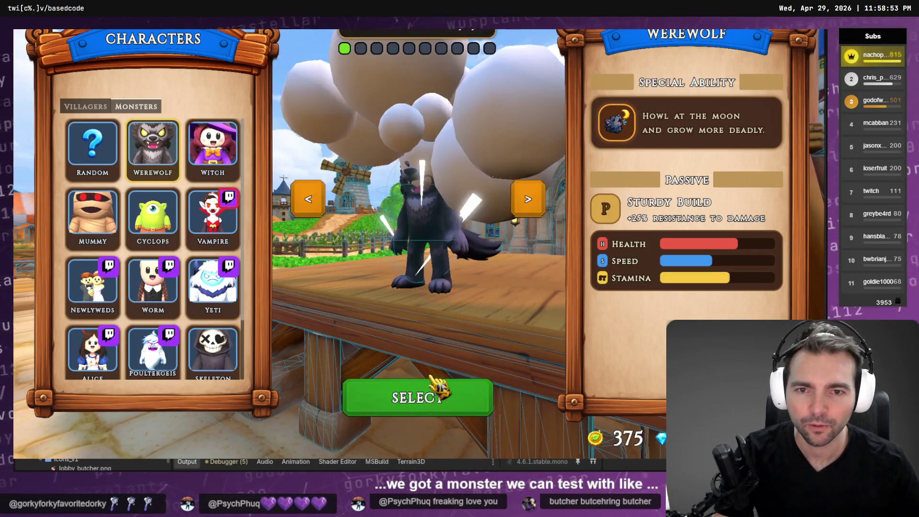
left_click(438, 390)
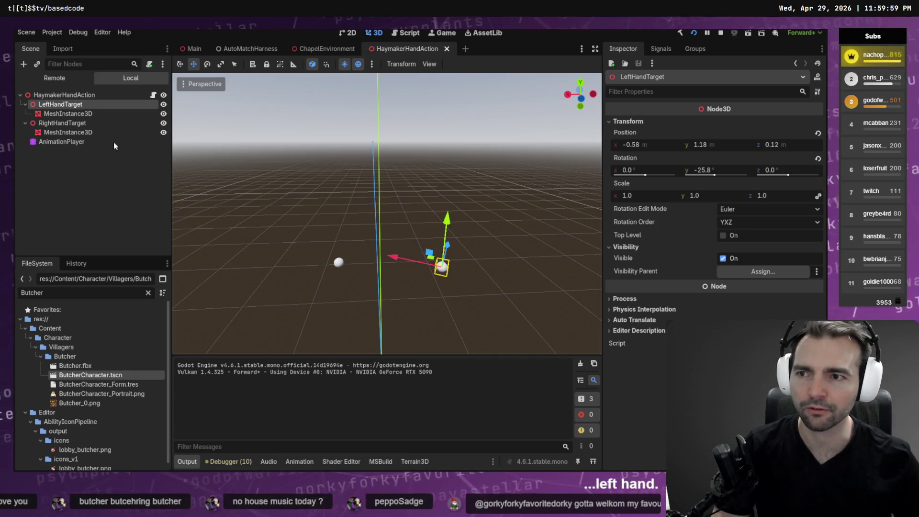
double_click(91, 103)
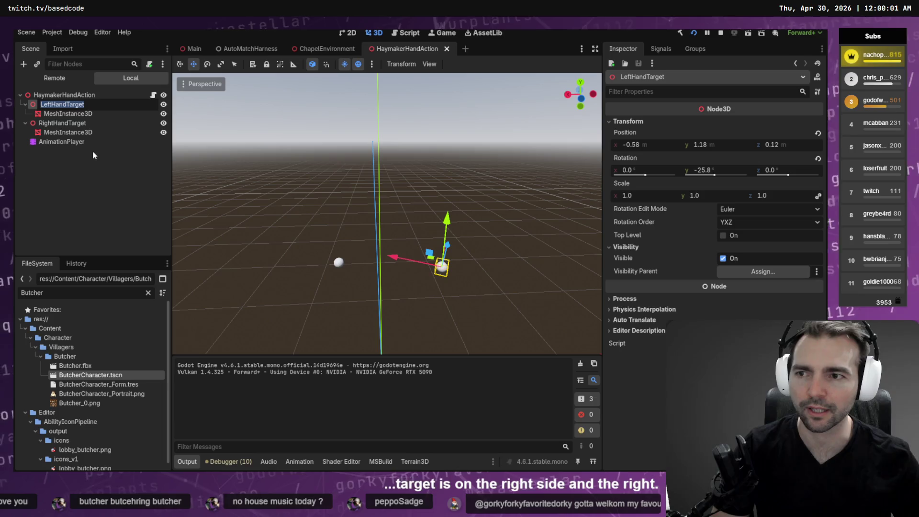
Dictate to Codex that the left and right hand targets are swapped and must be fixed.
key("alt+Tab")
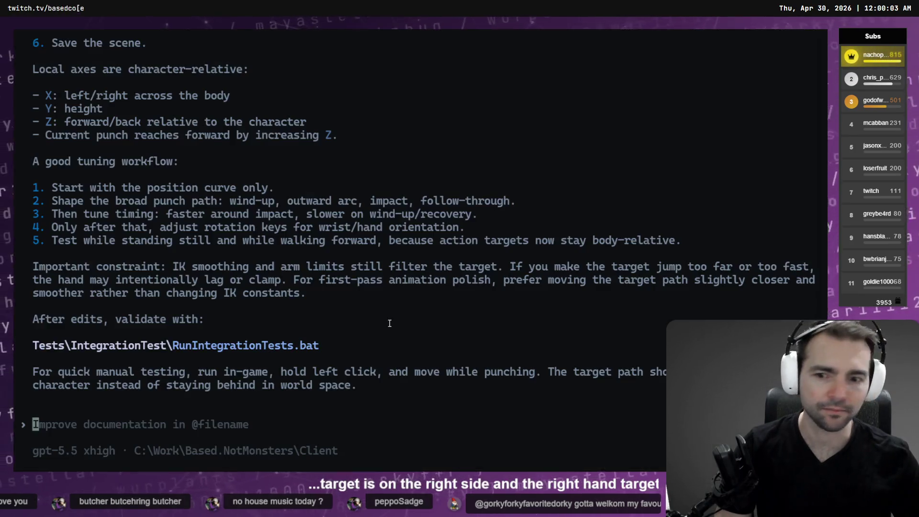
key("super+h")
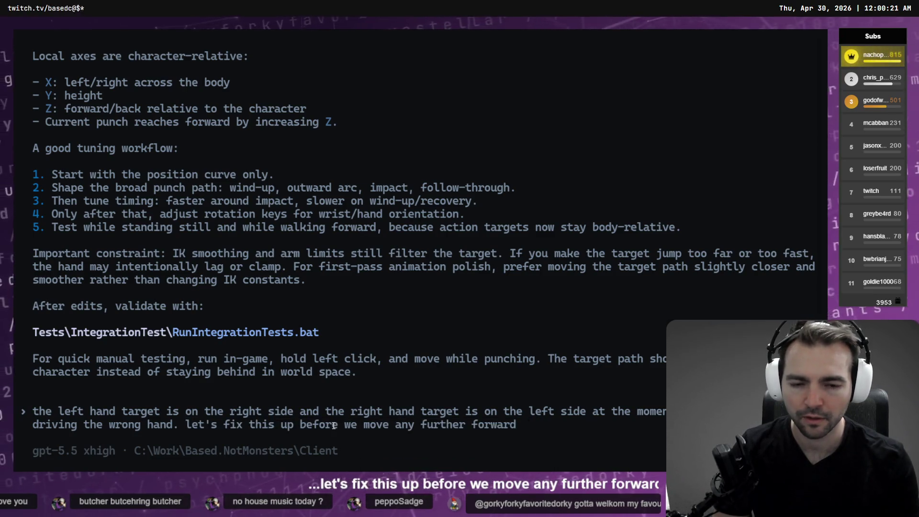
key("Return")
key("alt+Tab")
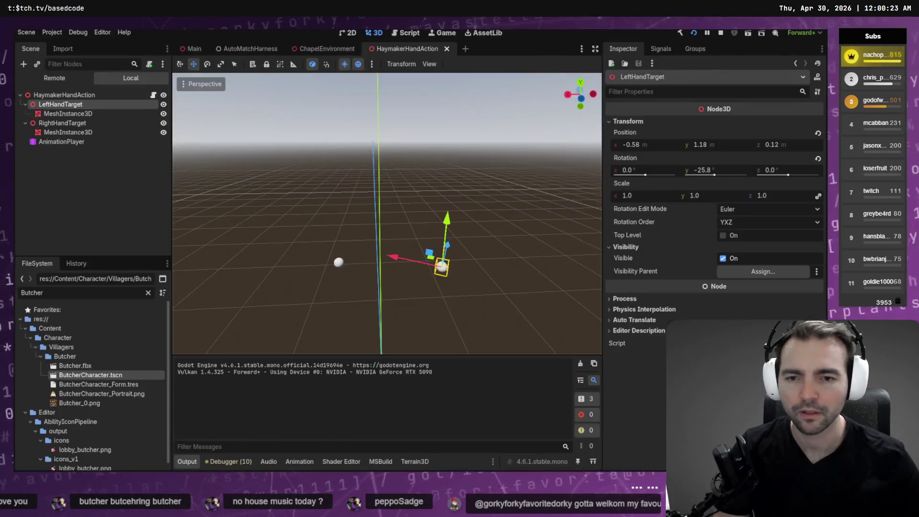
left_click(130, 172)
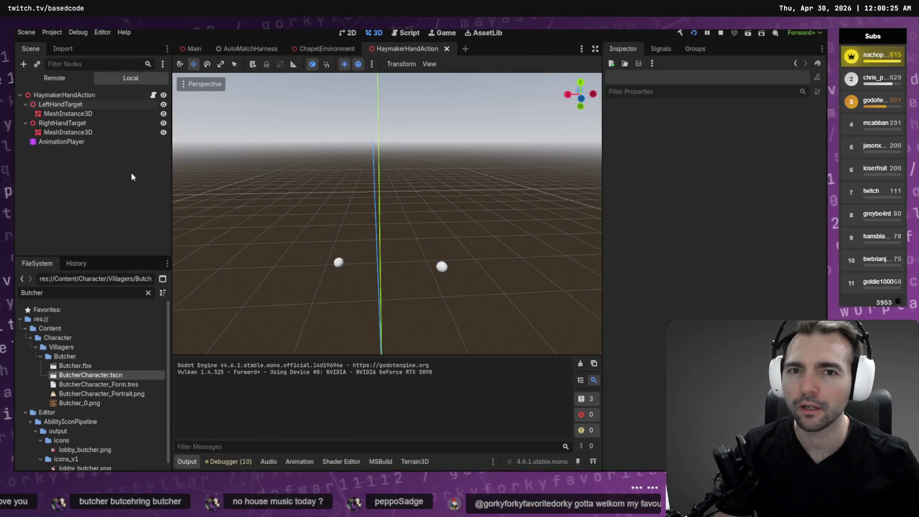
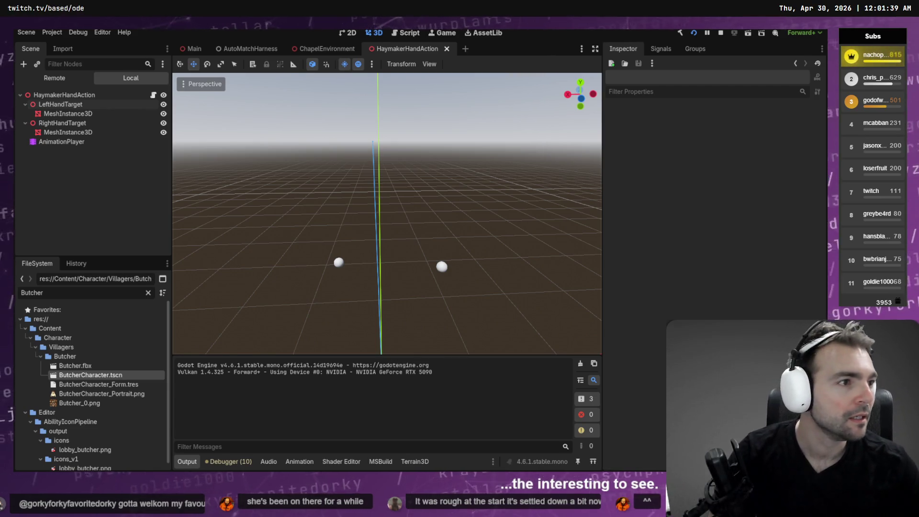
Check the Codex agent's output, then return to Higgsfield's video page.
key("alt+Tab")
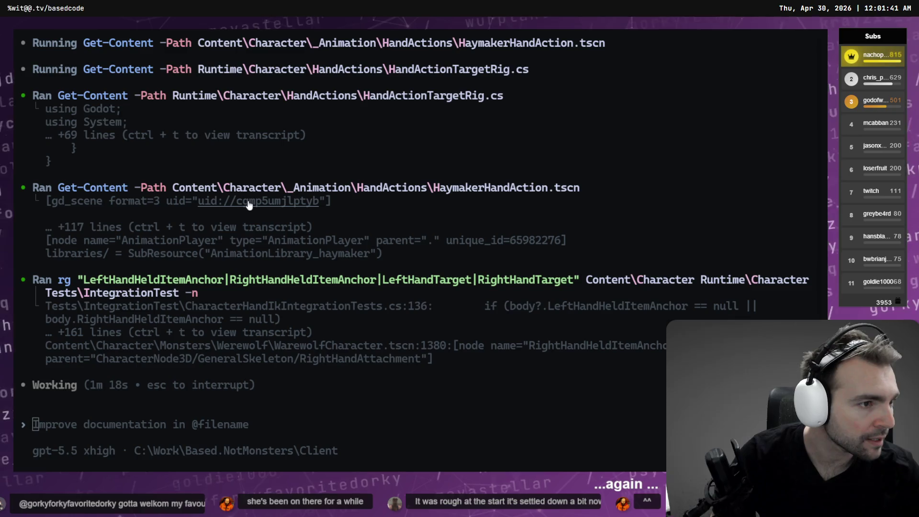
key("alt+Tab")
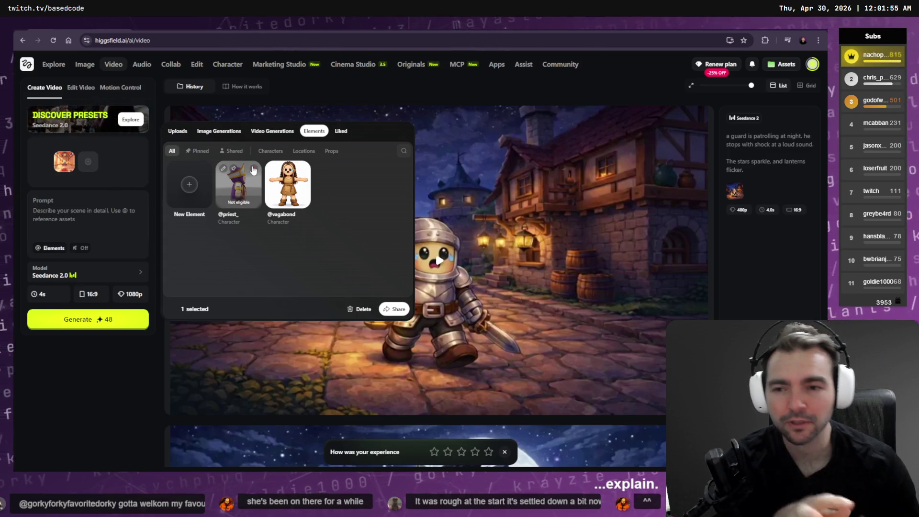
Create a new element named priest_ from three uploaded priest screenshots.
left_click(223, 168)
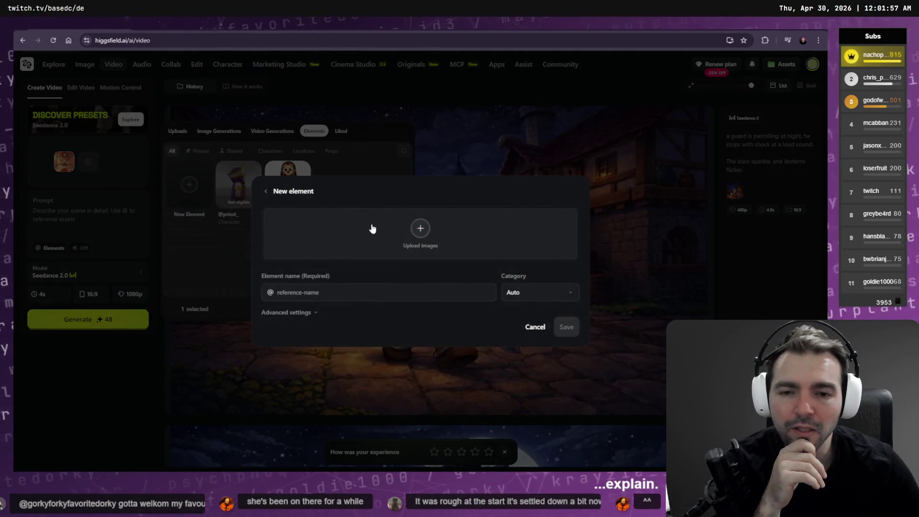
left_click(396, 256)
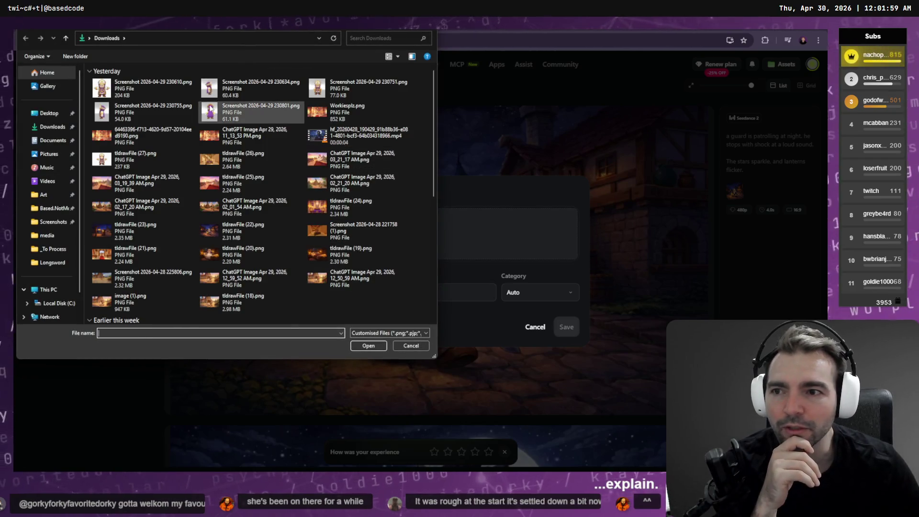
left_click(238, 95)
left_click(253, 112, "ctrl")
left_click(354, 89, "ctrl")
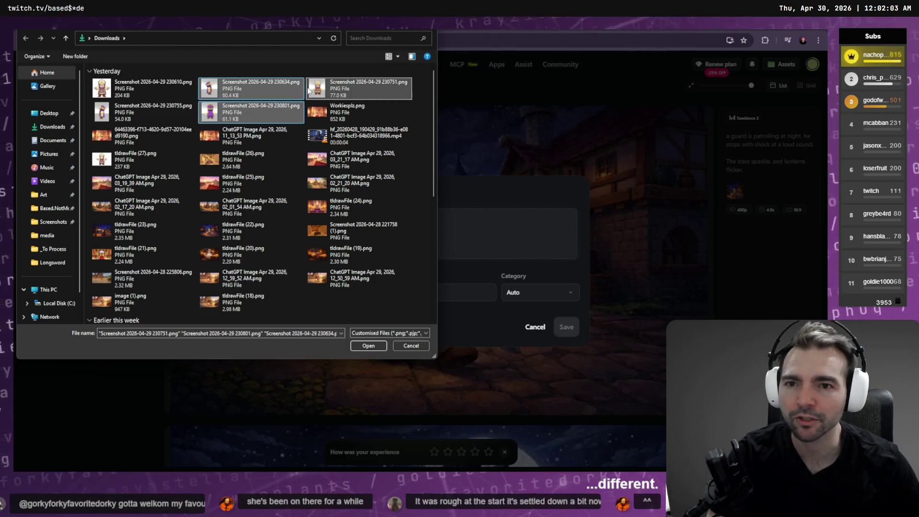
left_click(352, 347)
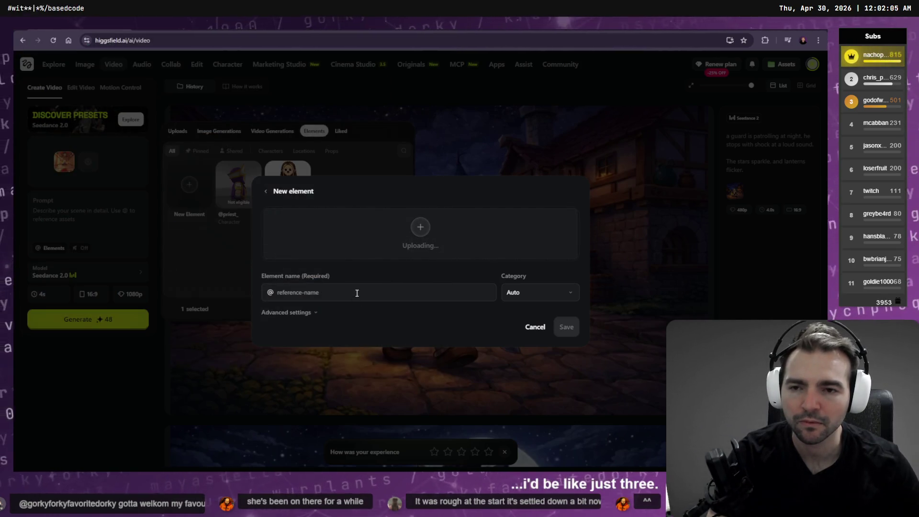
type("Priest")
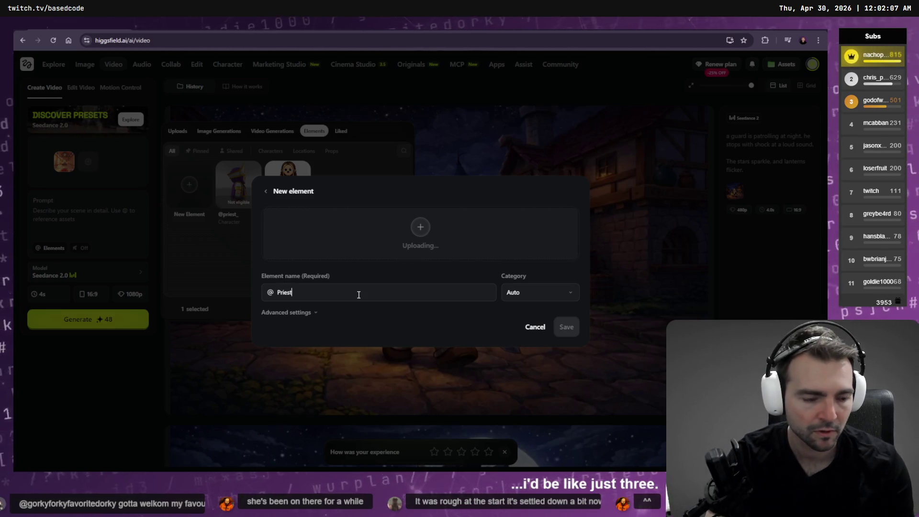
key("ctrl+a")
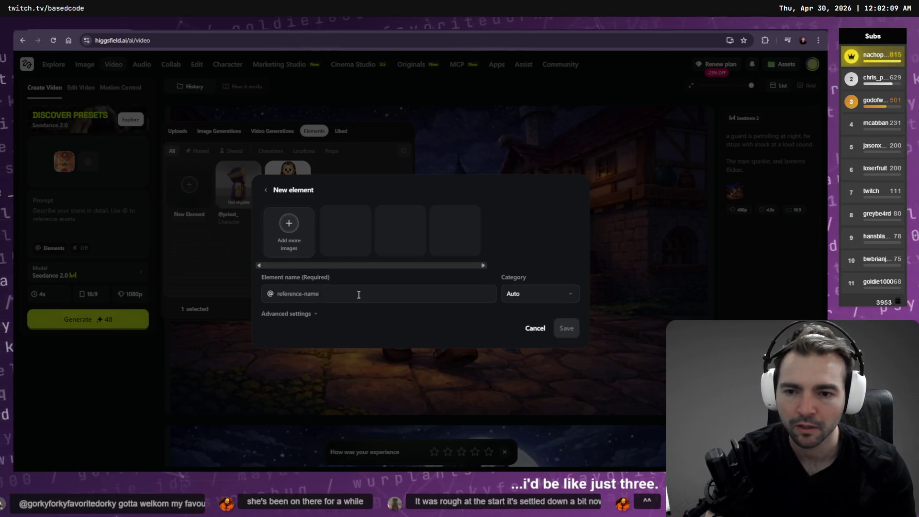
type("priest_")
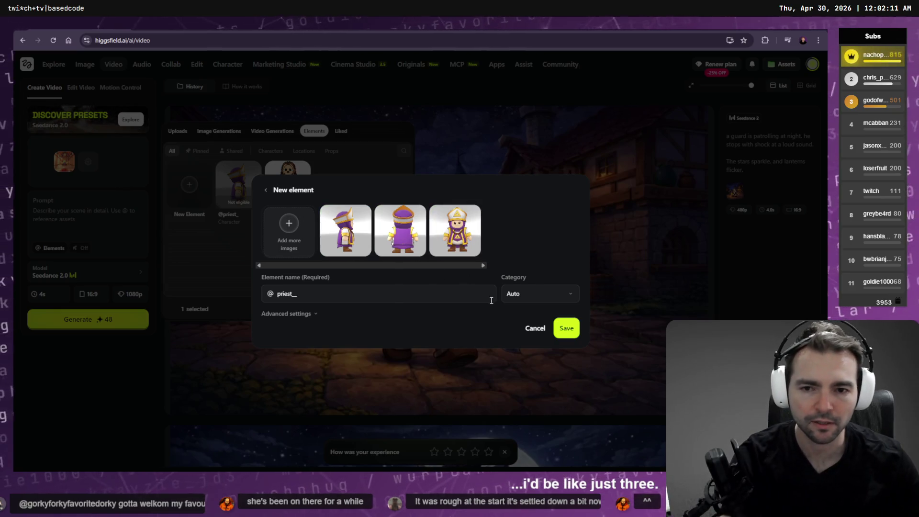
left_click(564, 328)
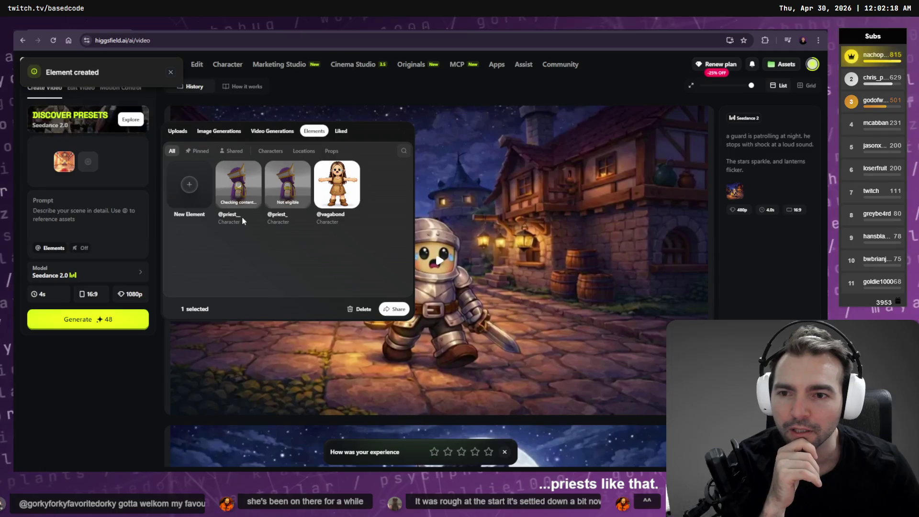
mouse_move(273, 168)
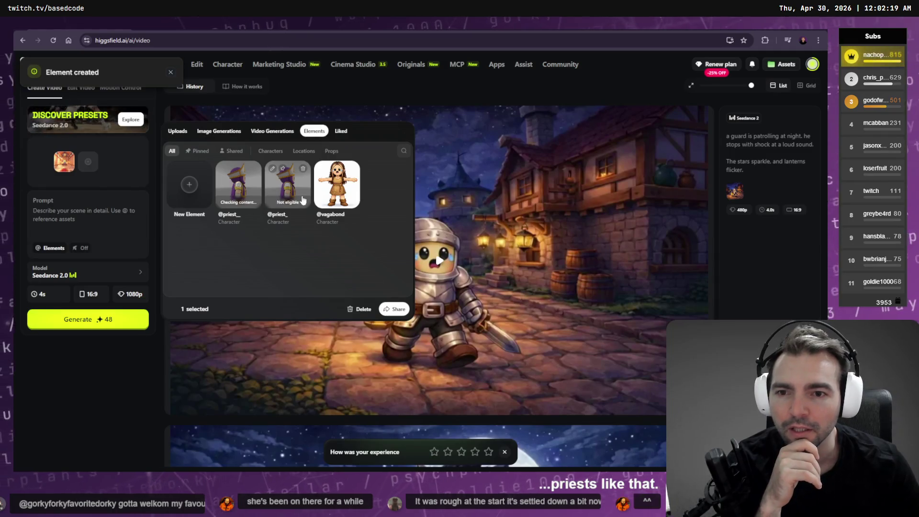
left_click(303, 172)
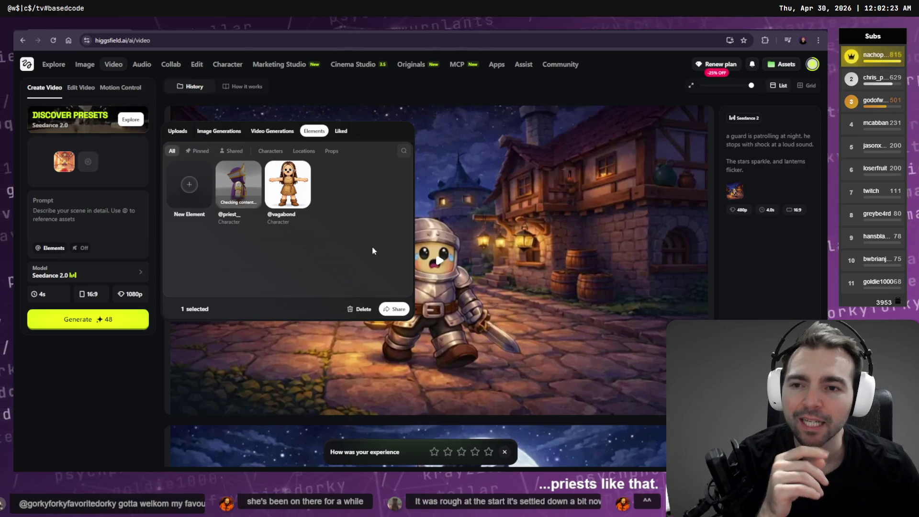
mouse_move(247, 170)
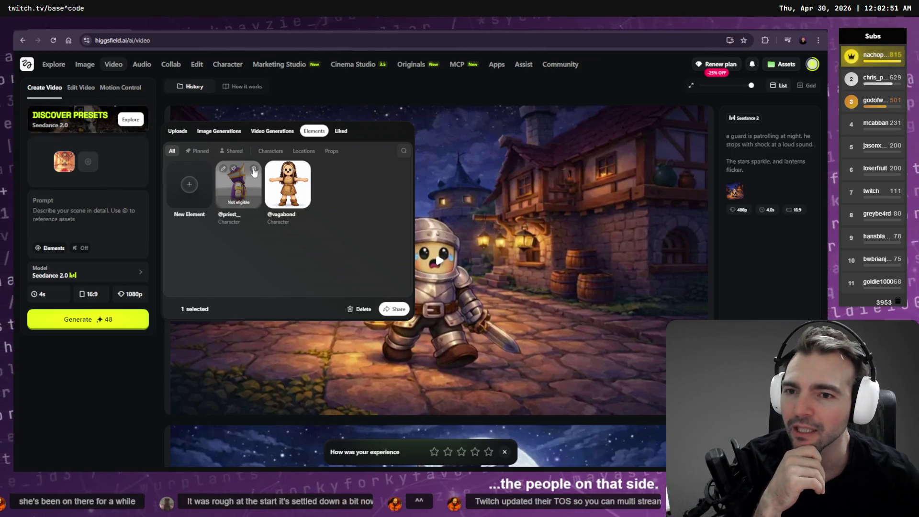
left_click(253, 172)
left_click(189, 184)
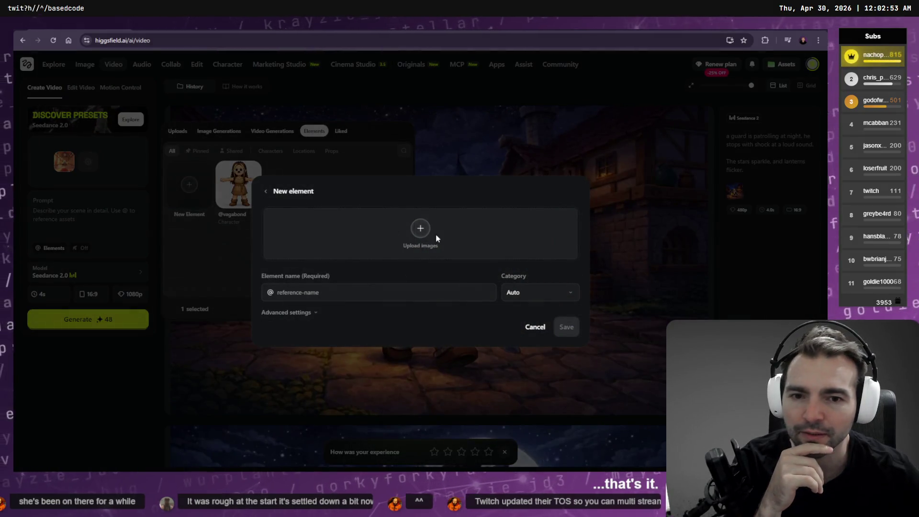
left_click(405, 241)
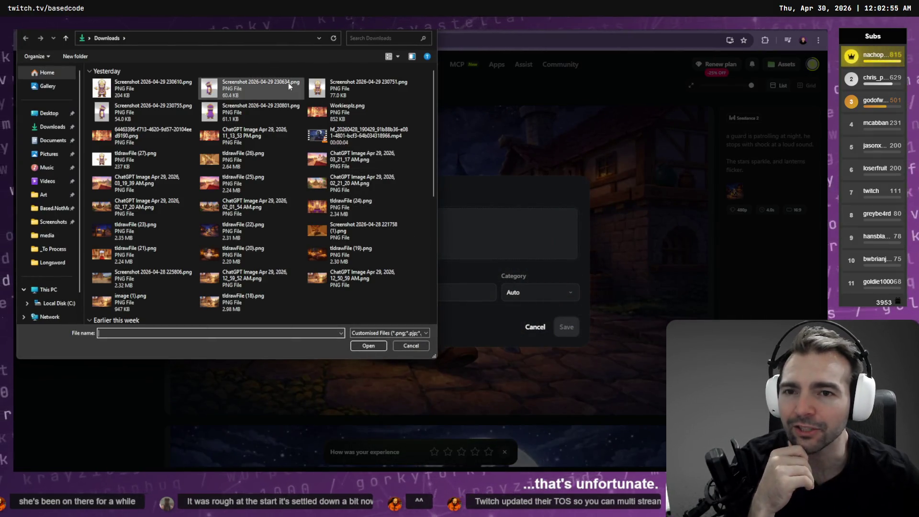
left_click(327, 90)
left_click(370, 345)
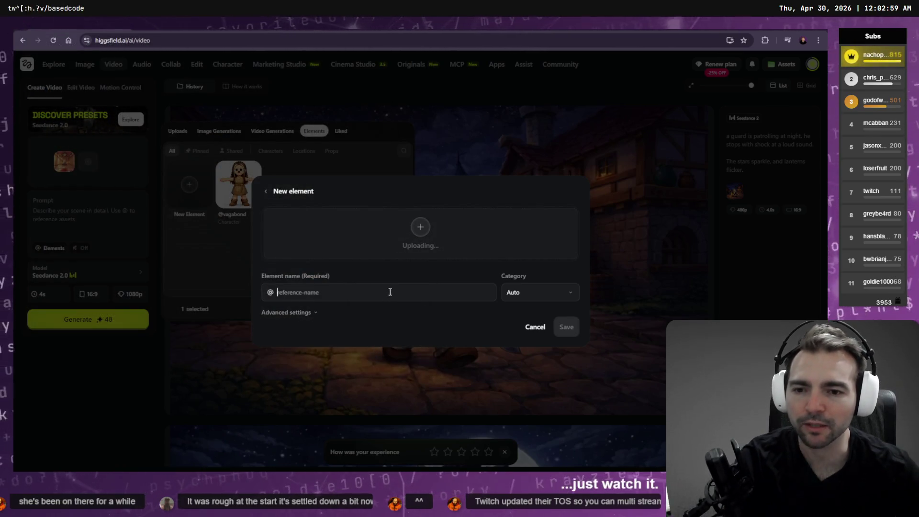
type("priest")
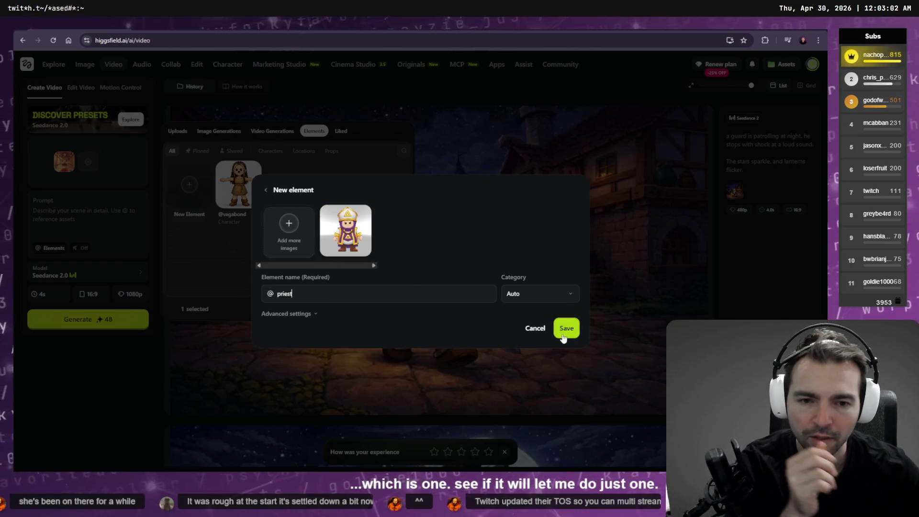
left_click(558, 294)
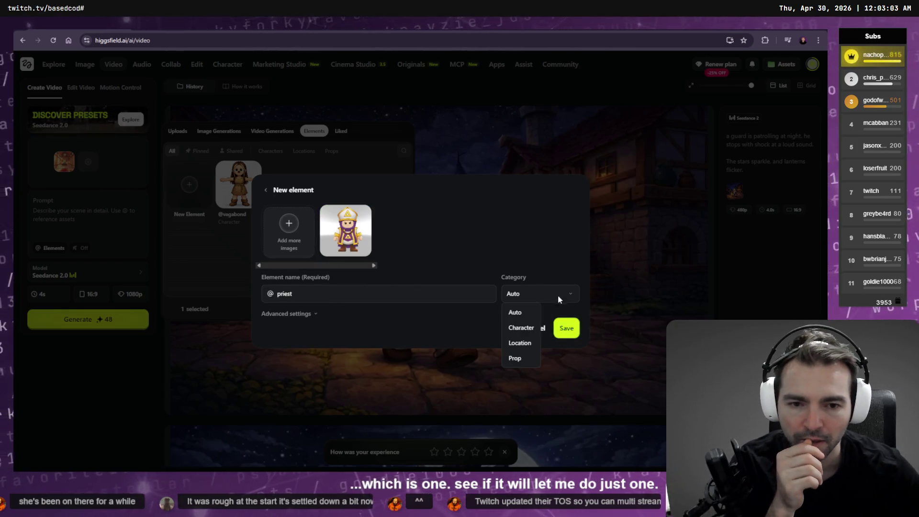
left_click(520, 328)
left_click(573, 332)
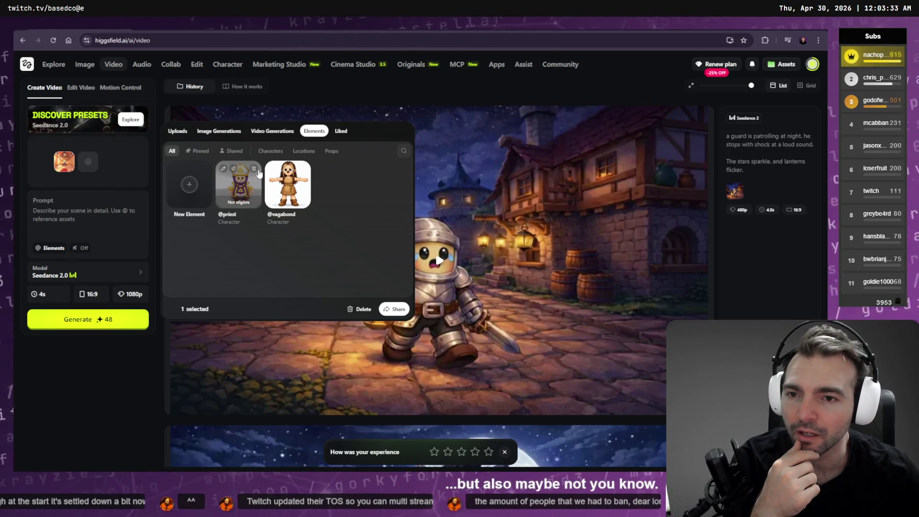
left_click(254, 170)
left_click(189, 186)
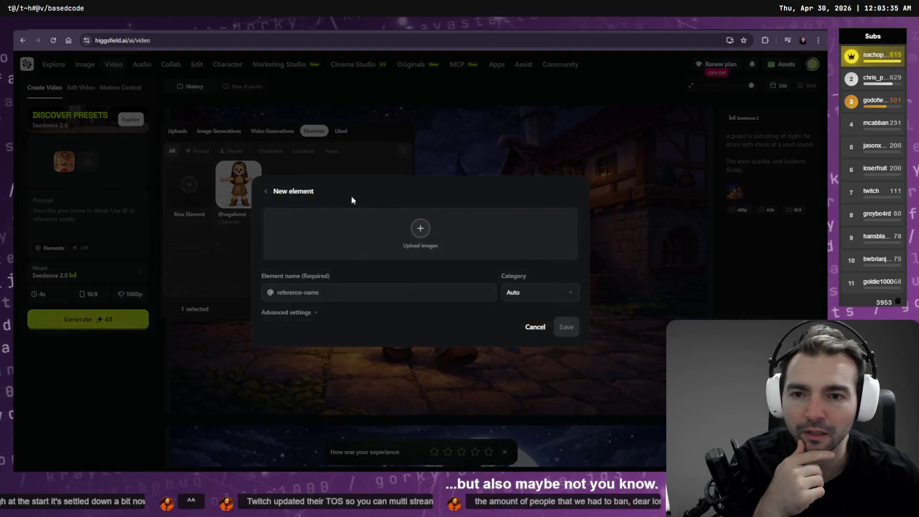
left_click(407, 234)
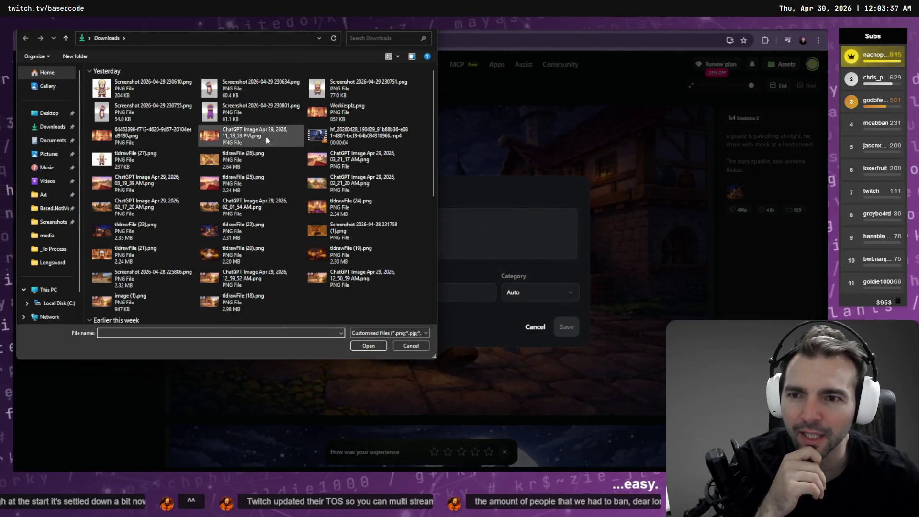
double_click(232, 92)
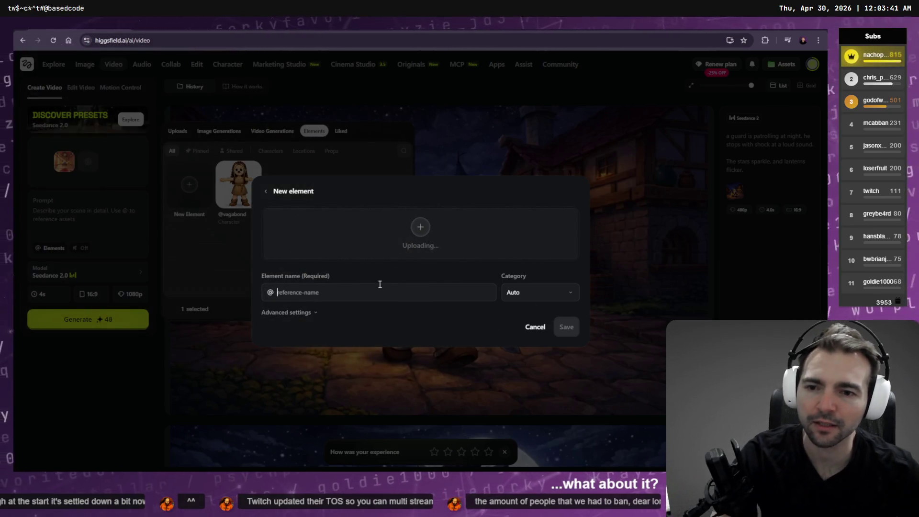
type("priest")
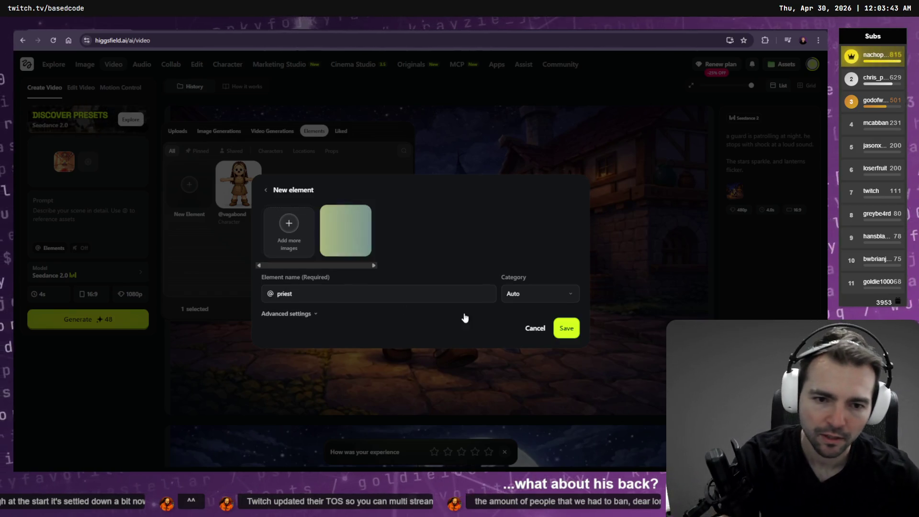
left_click(570, 332)
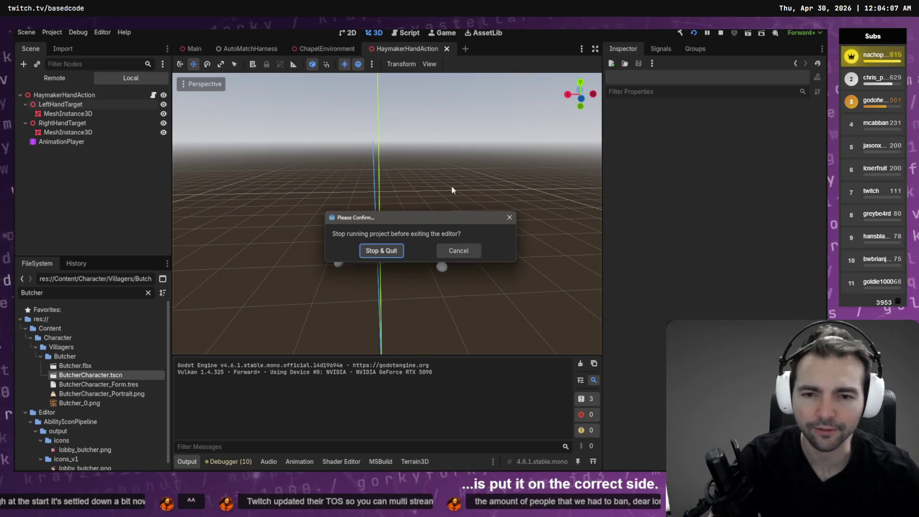
Cancel Godot's quit confirmation and close the running game, keeping the editor open.
left_click(447, 252)
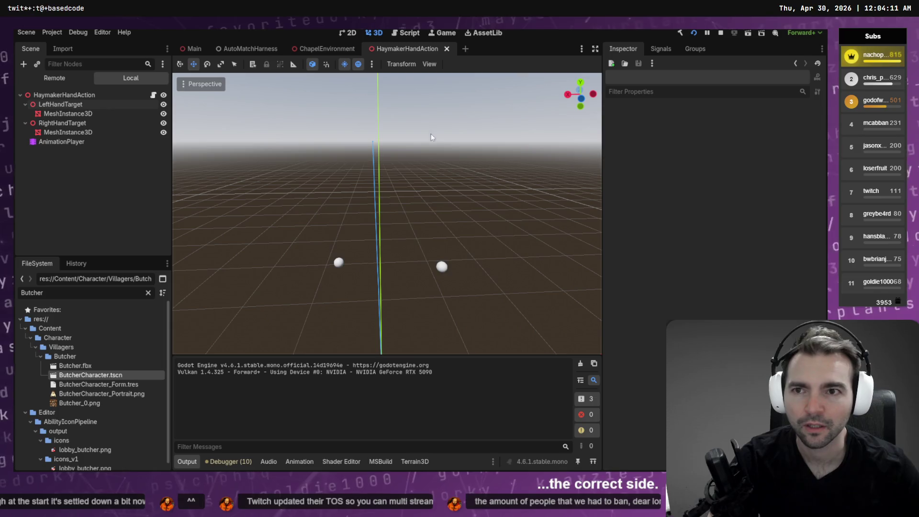
key("ctrl+q")
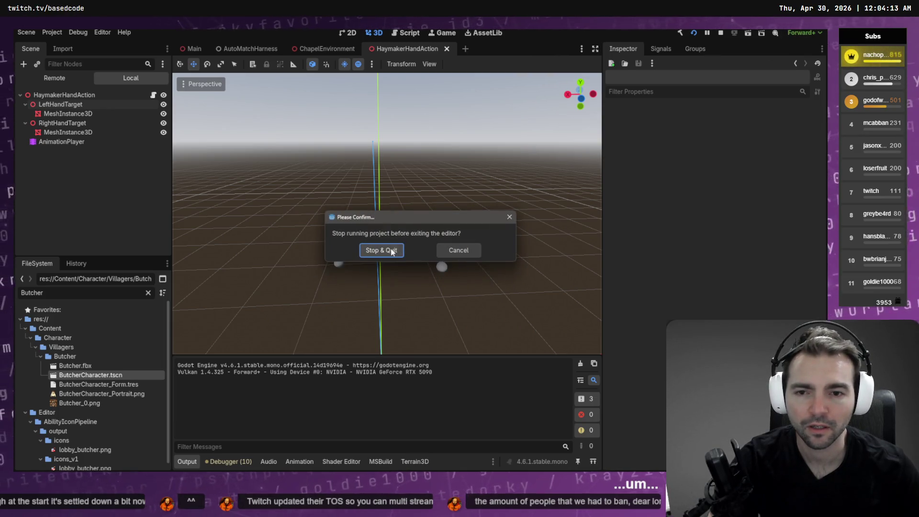
left_click(468, 248)
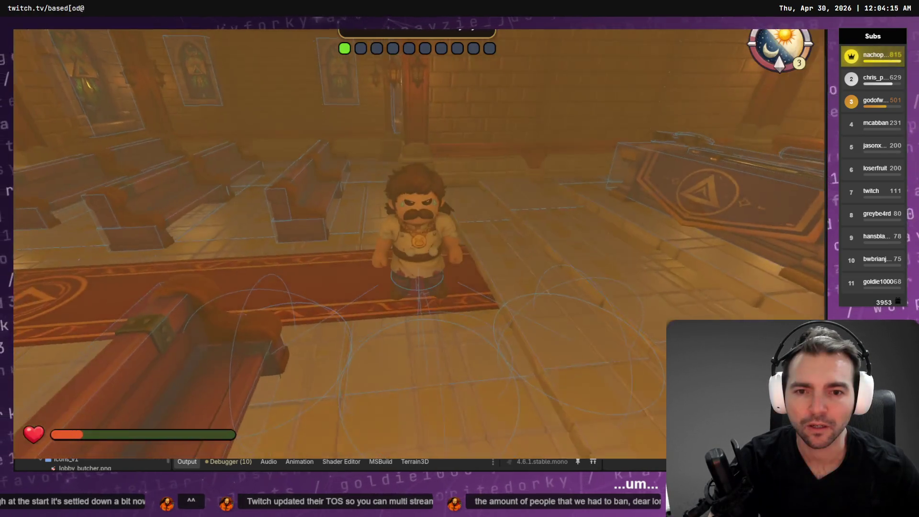
key("alt+F4")
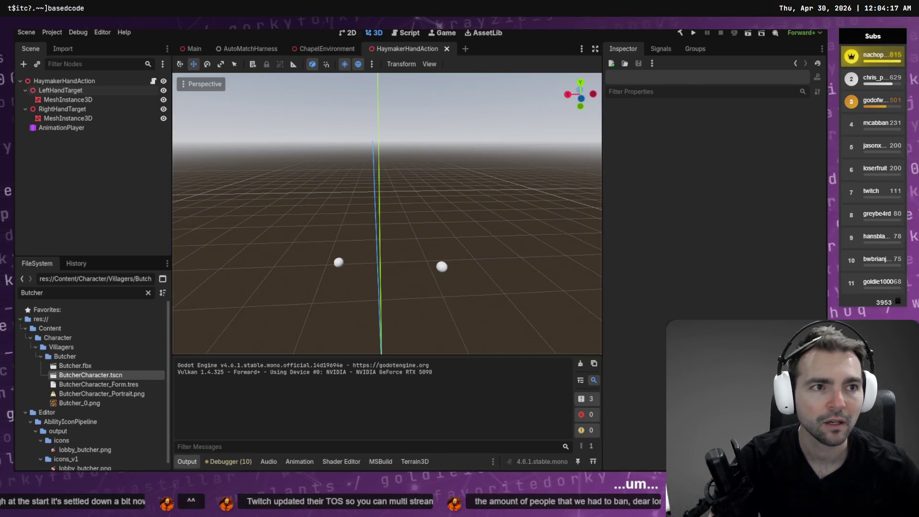
key("ctrl+q")
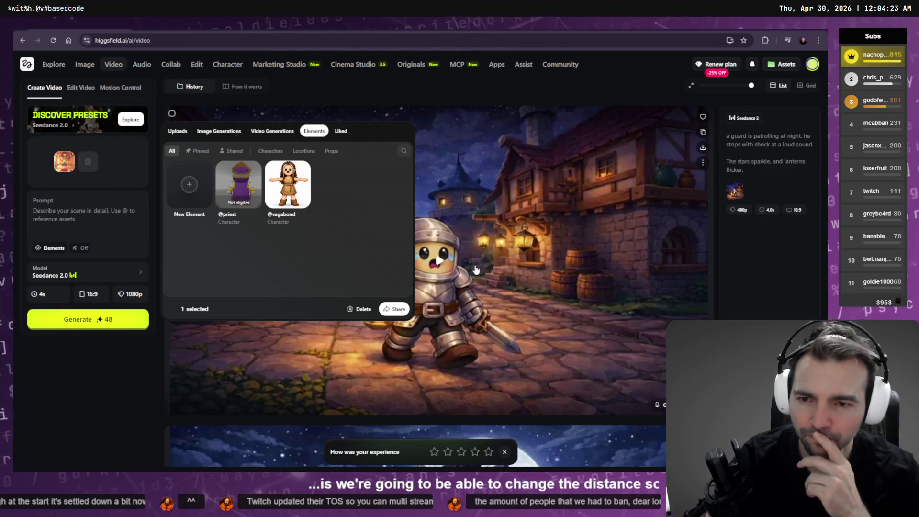
Review Codex's haymaker left/right target-side fix plan and choose 'Yes, implement this plan'.
key("alt+Tab")
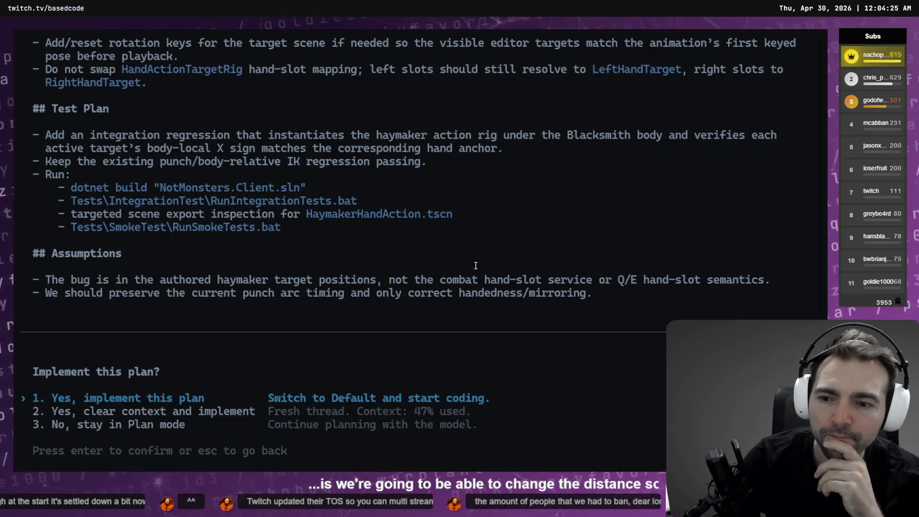
scroll(318, 260, "up", 3)
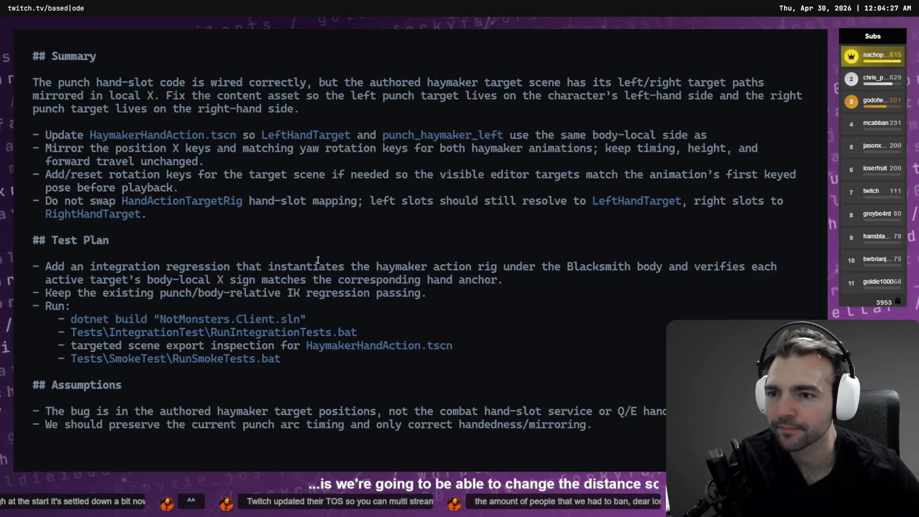
scroll(317, 260, "up", 2)
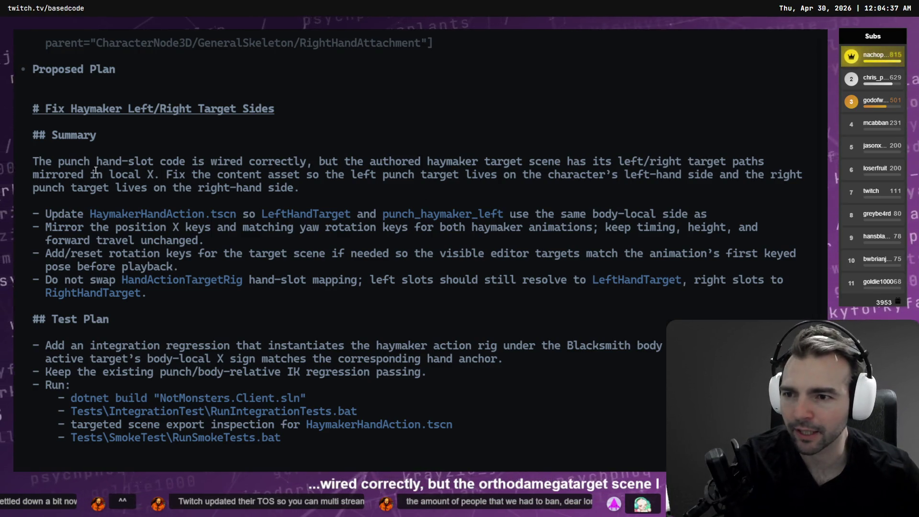
scroll(189, 176, "down", 1)
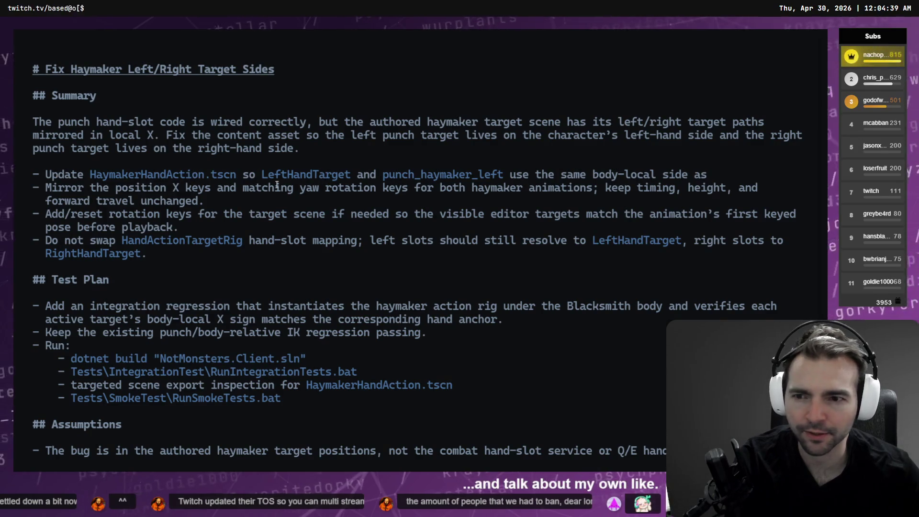
key("Return")
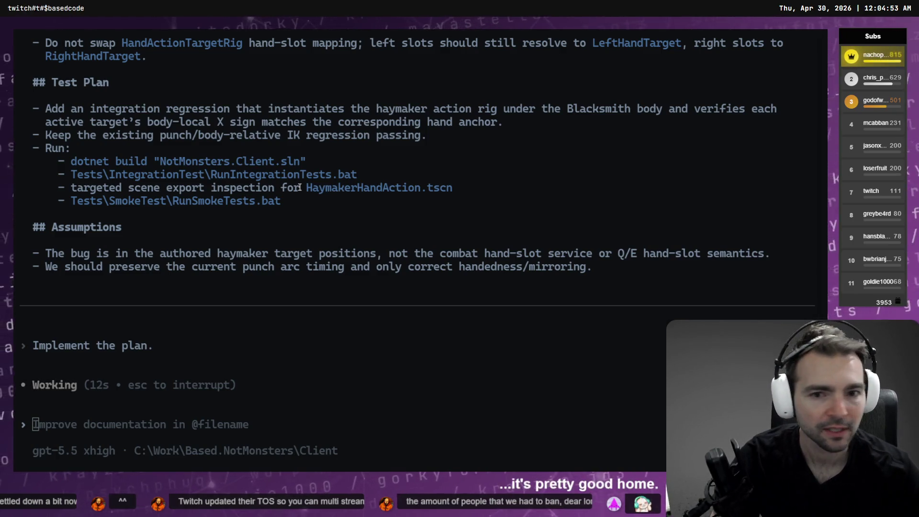
key("alt+Tab")
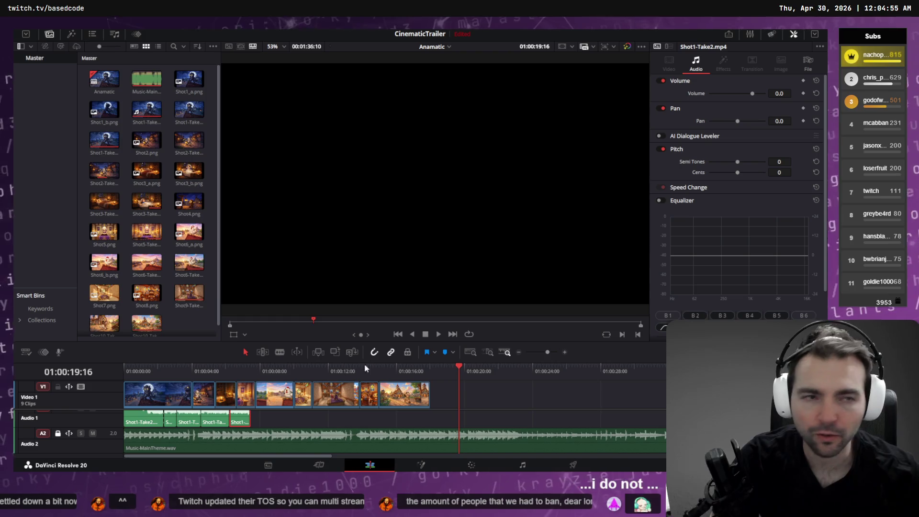
key("alt+Tab")
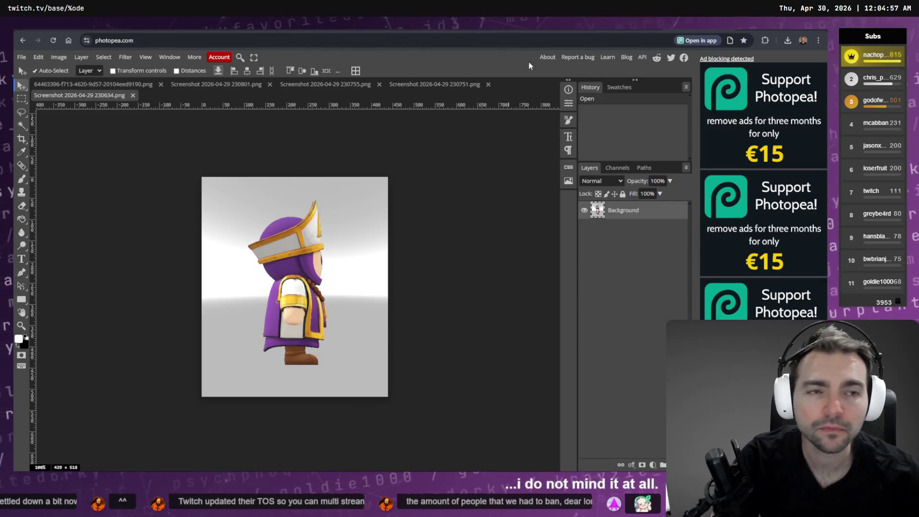
key("alt+Tab")
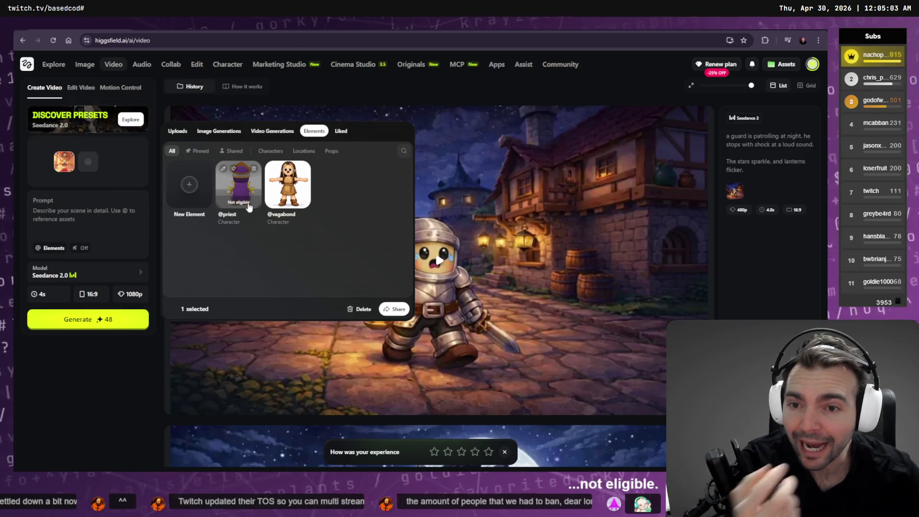
left_click(254, 168)
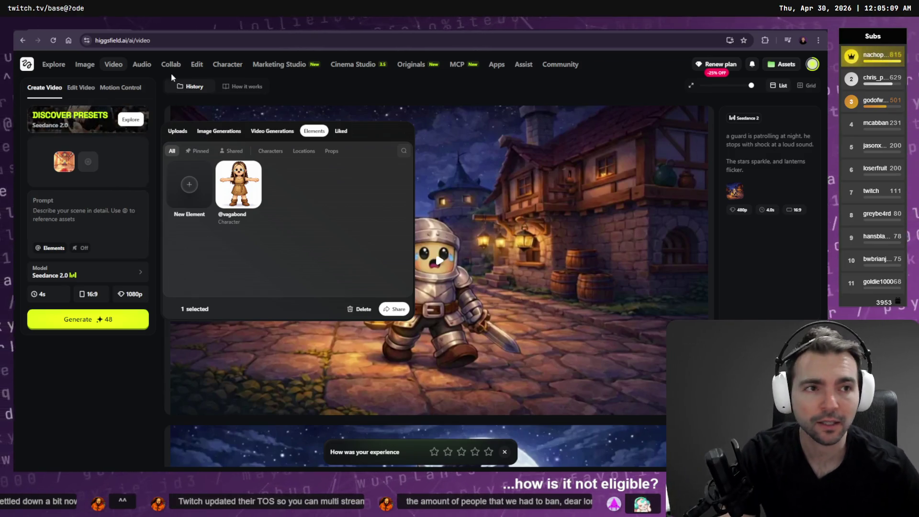
Open chatgpt.com in a new browser tab.
key("ctrl+shift+m")
key("Return")
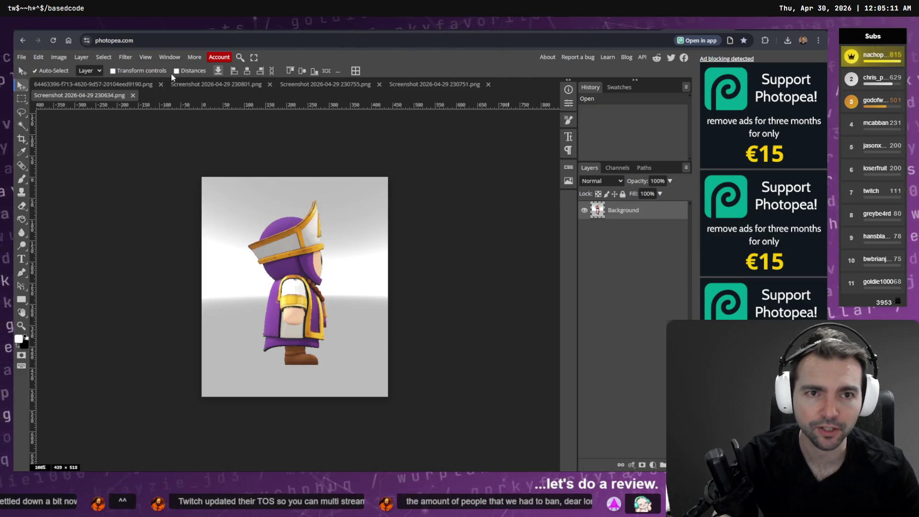
key("ctrl+t")
type("chatgpt.com")
key("Return")
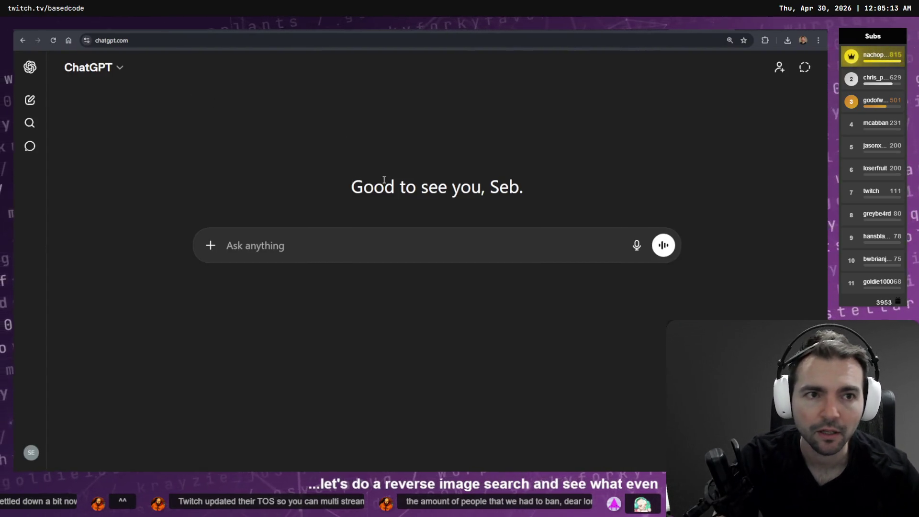
Reverse-search the priest screenshot from Downloads on images.google.com.
key("super+e")
key("alt+F4")
key("ctrl+l")
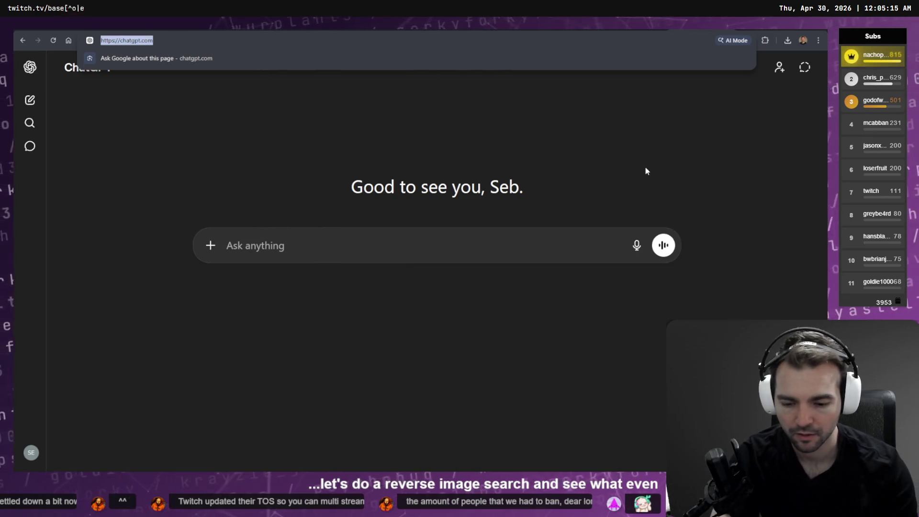
type("images.google.com")
key("Return")
key("super+e")
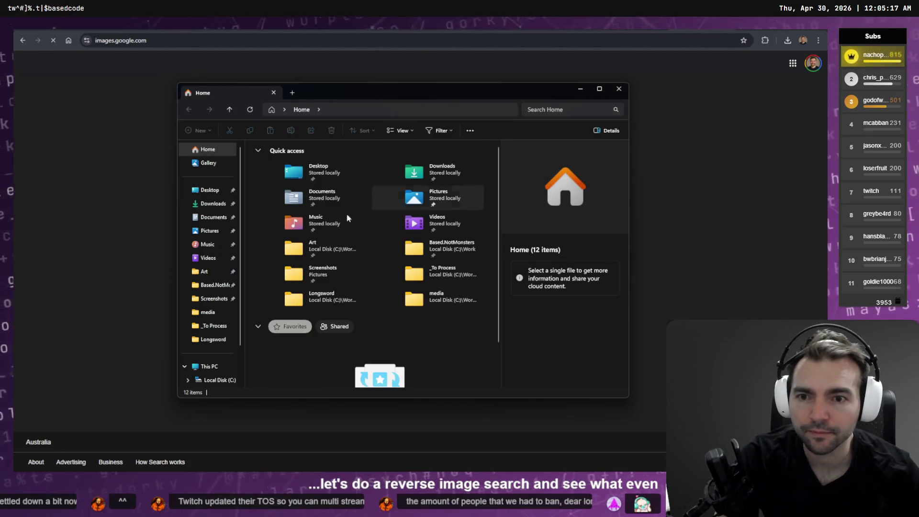
left_click(213, 205)
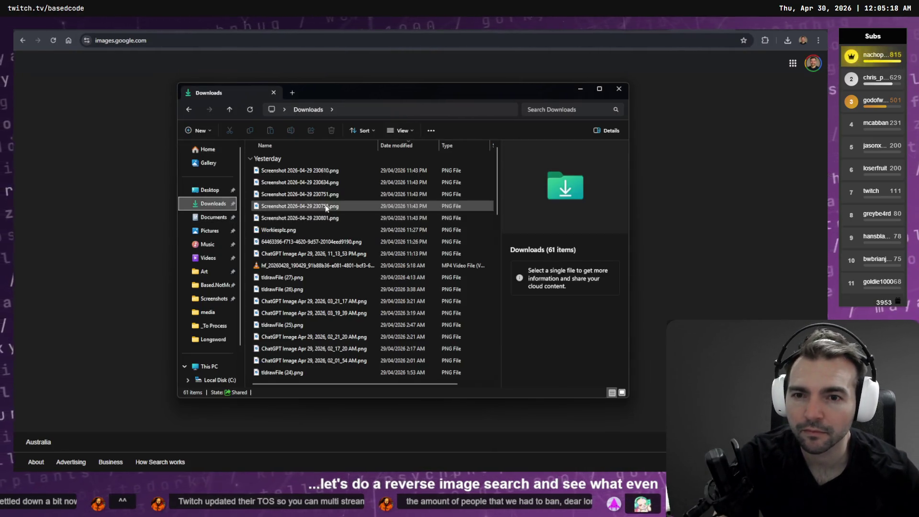
left_click(301, 160)
left_click(300, 169)
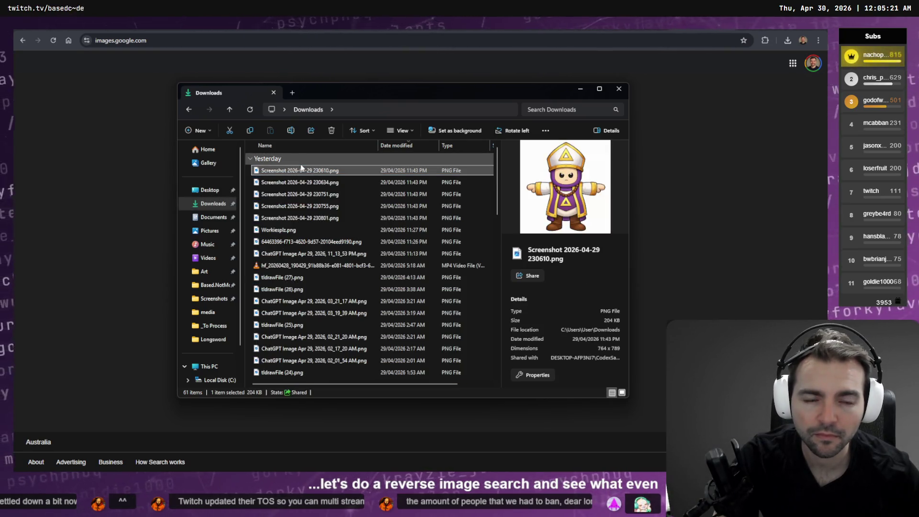
mouse_move(309, 172)
left_mouse_down()
mouse_move(381, 189)
mouse_move(415, 260)
mouse_move(451, 298)
left_mouse_up()
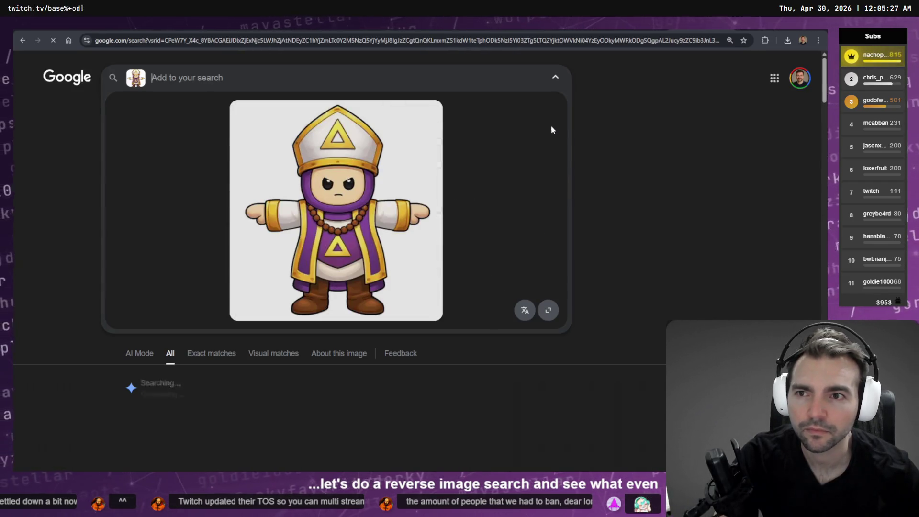
Browse the visual matches, go back, and return to Higgsfield's Elements page.
scroll(642, 189, "down", 7)
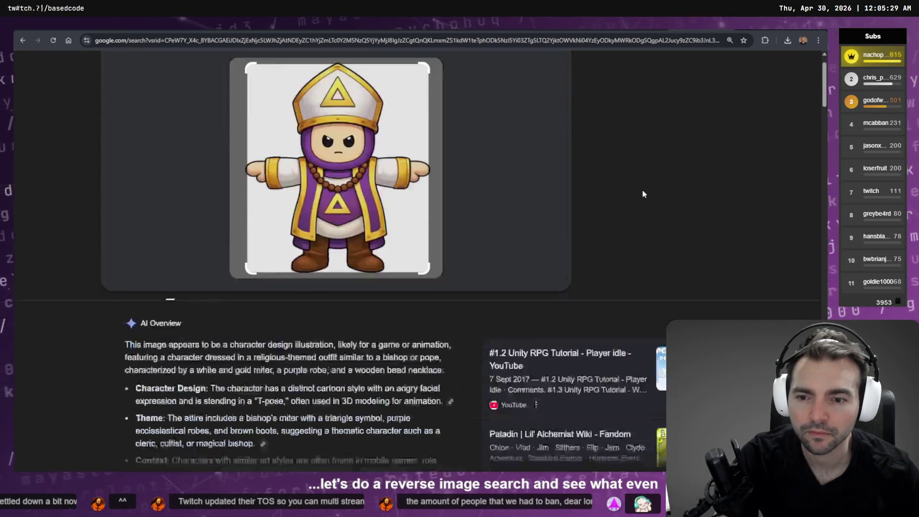
scroll(619, 233, "down", 6)
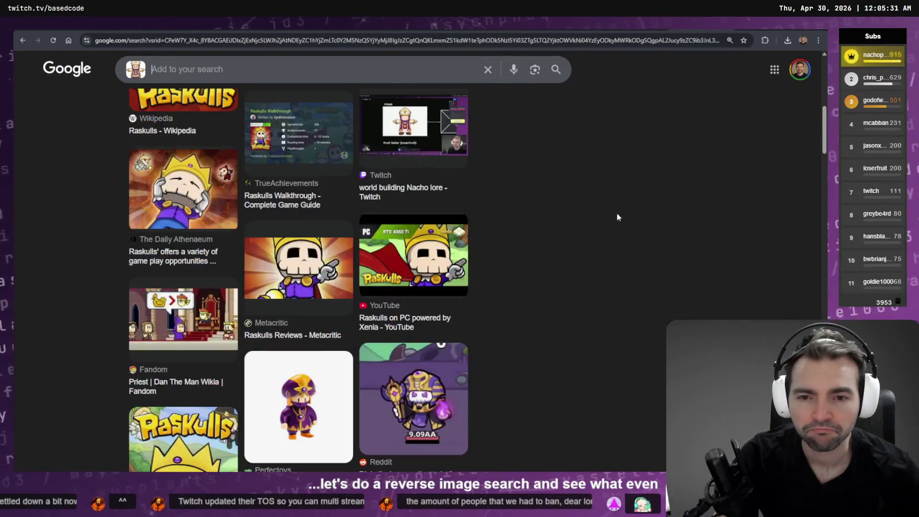
scroll(616, 198, "down", 3)
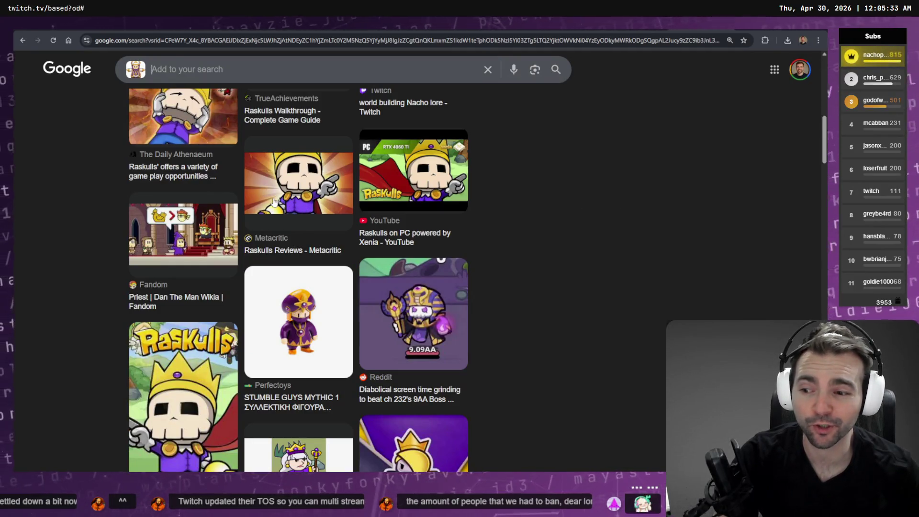
scroll(268, 206, "down", 12)
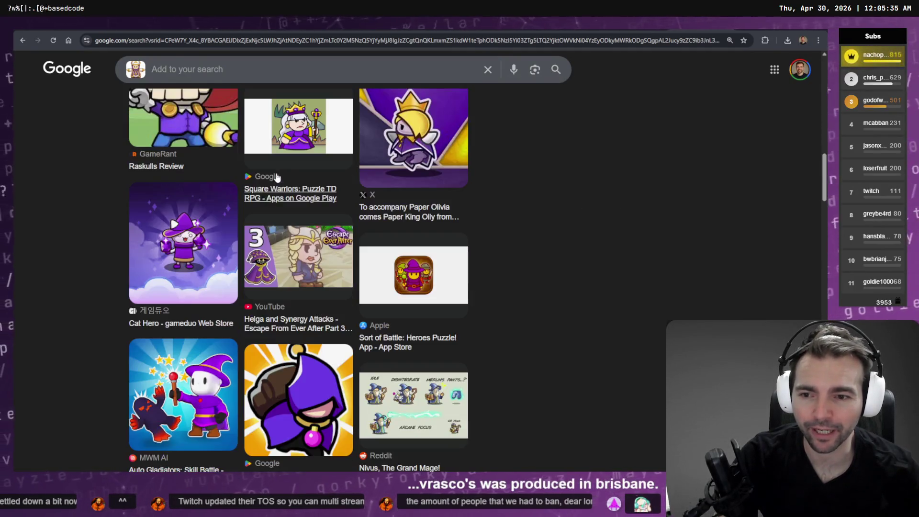
scroll(297, 178, "down", 8)
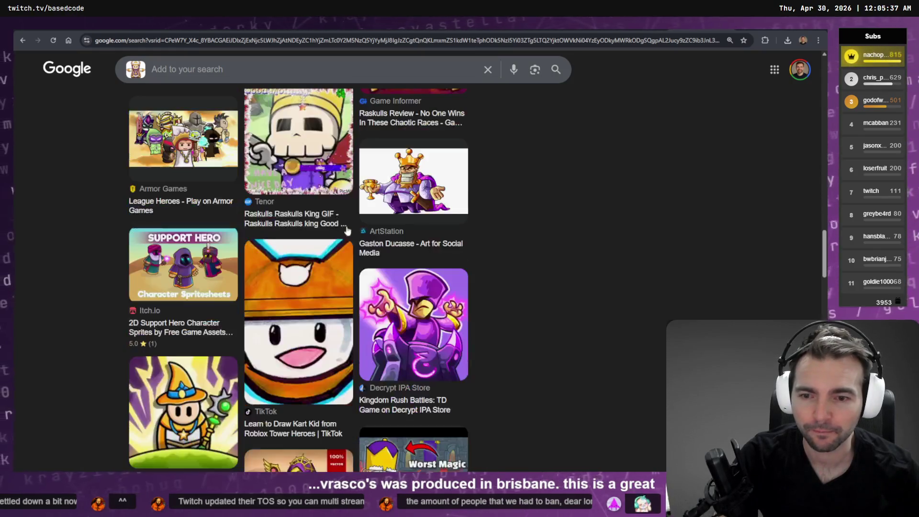
key("Home")
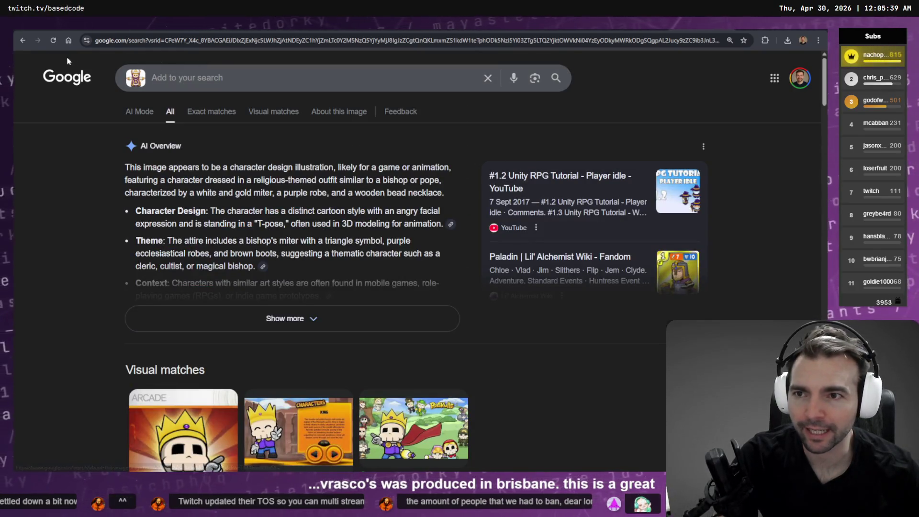
left_click(23, 40)
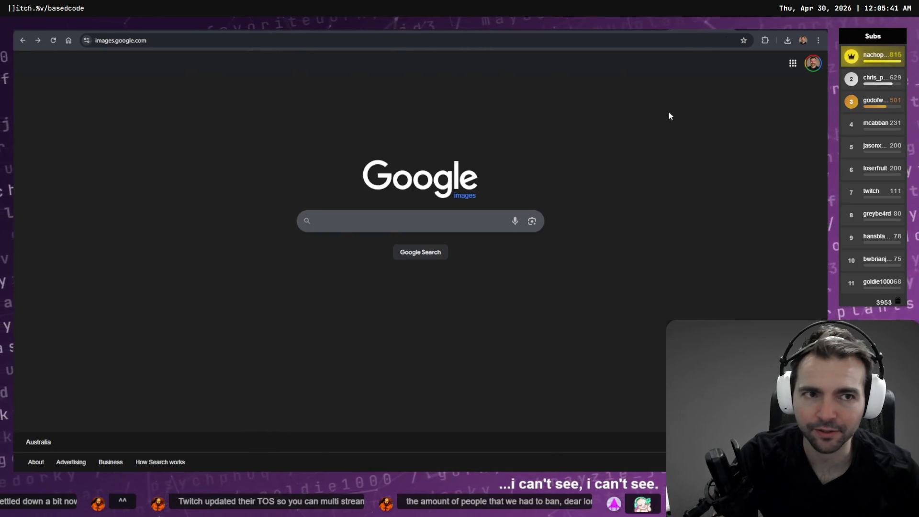
key("ctrl+Tab")
key("alt+Tab")
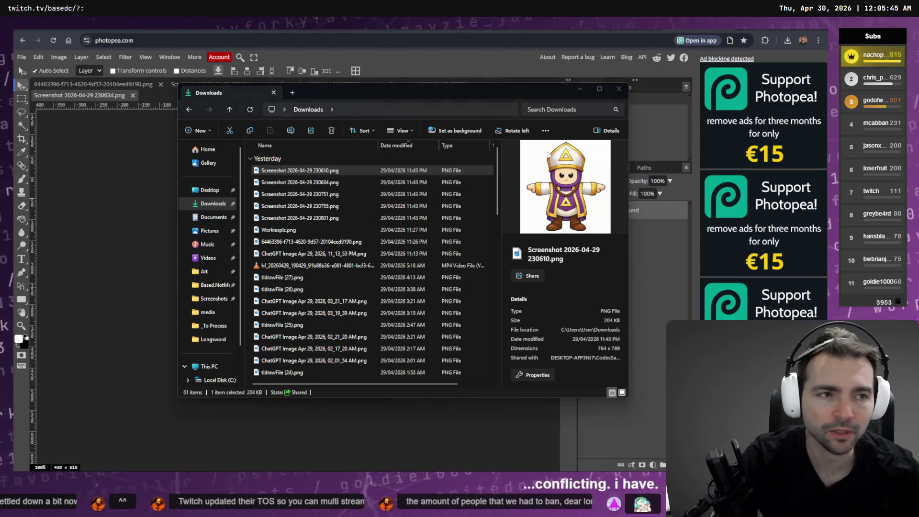
key("alt+Tab")
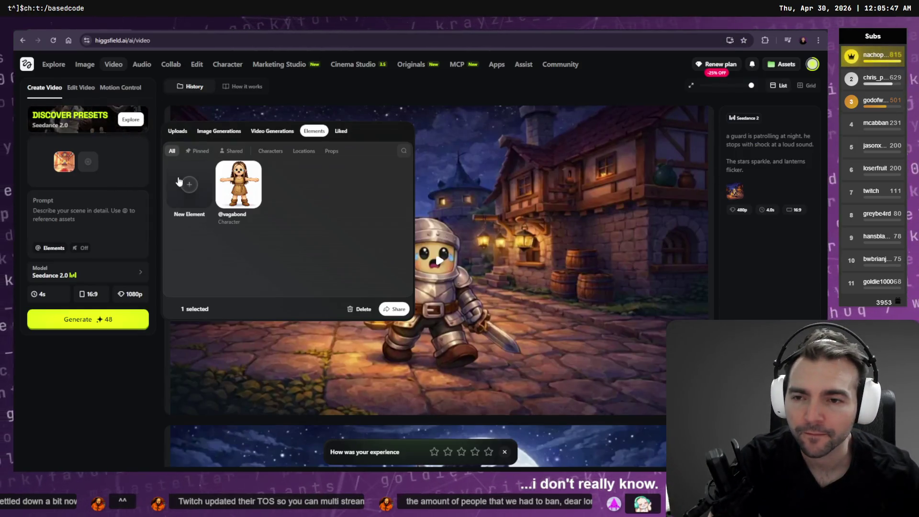
Create a Character element named priest from the 230751 purple-robed priest screenshot.
left_click(189, 184)
left_click(430, 232)
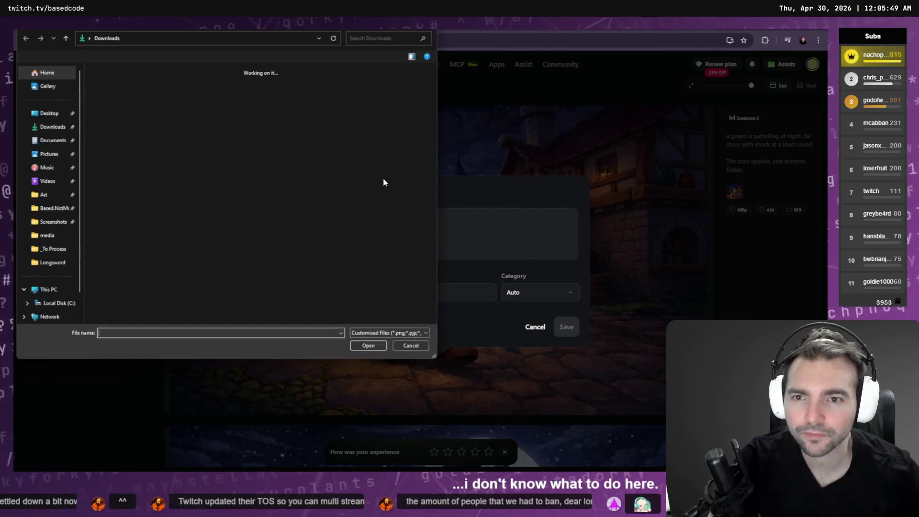
left_click(359, 88)
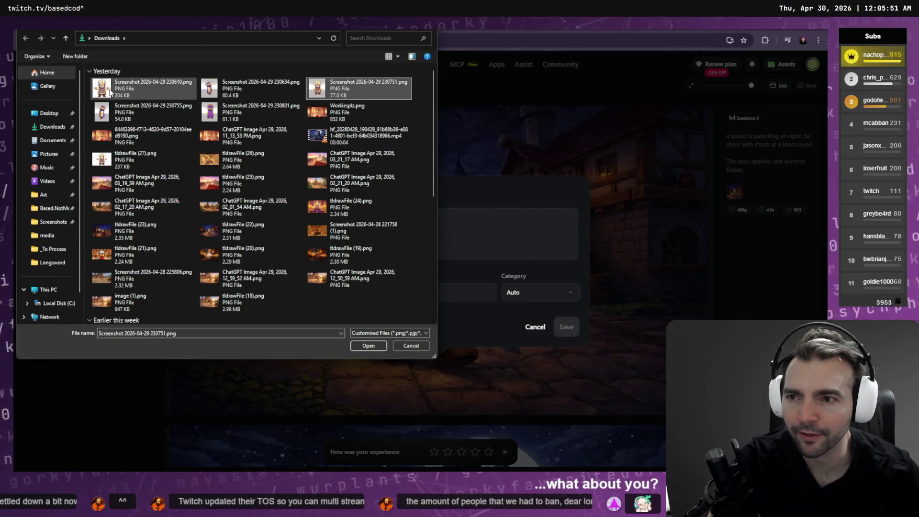
key("Return")
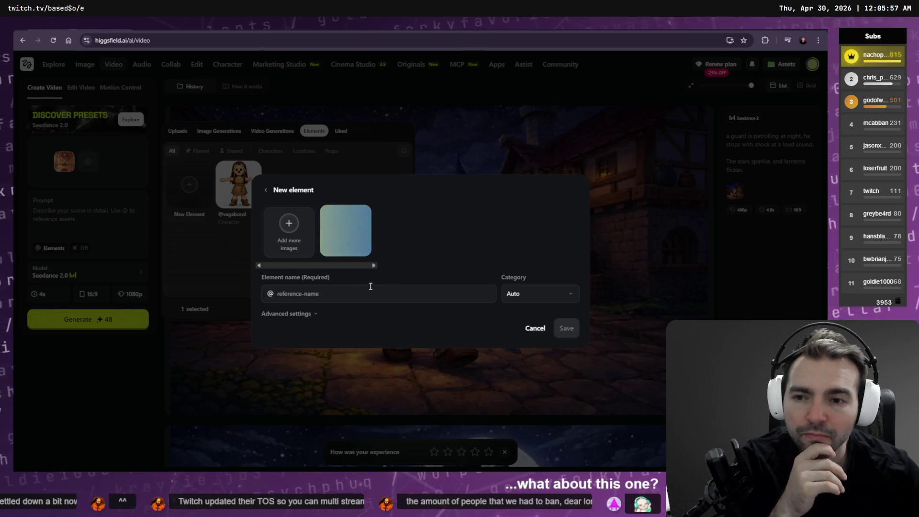
type("priest")
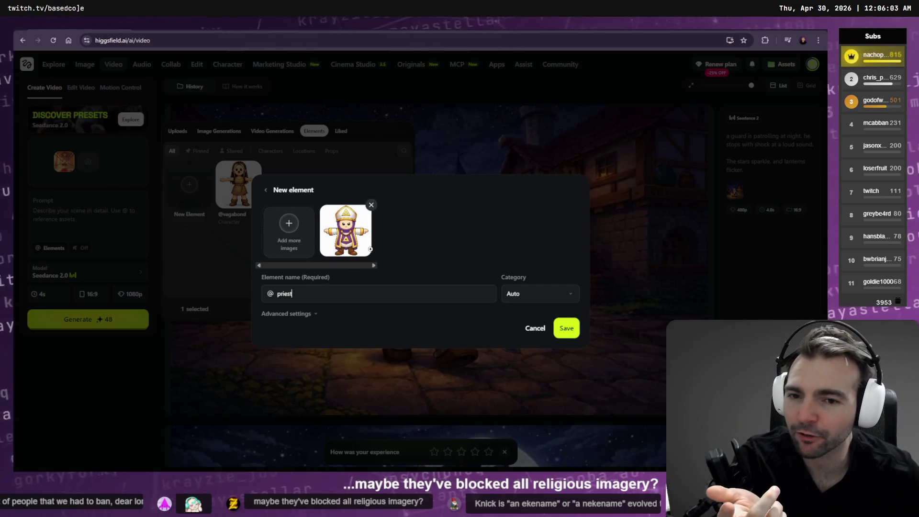
left_click(543, 294)
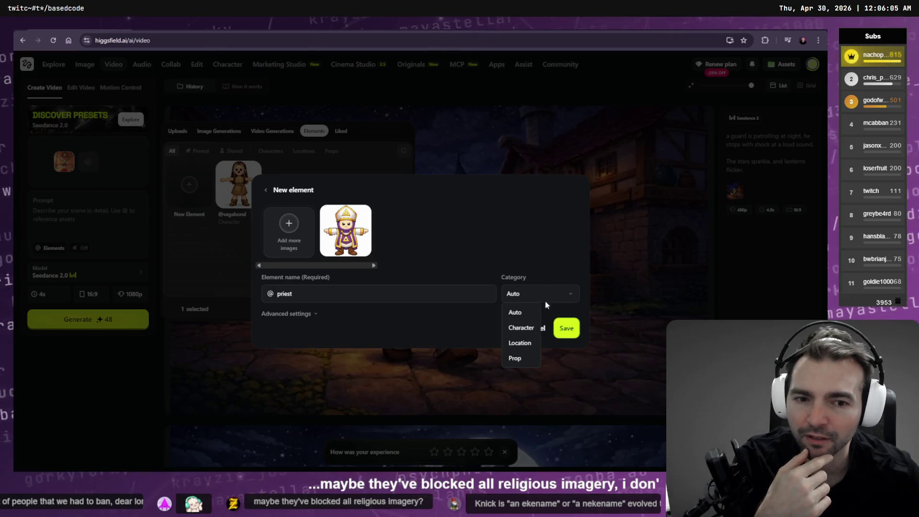
left_click(530, 327)
left_click(565, 329)
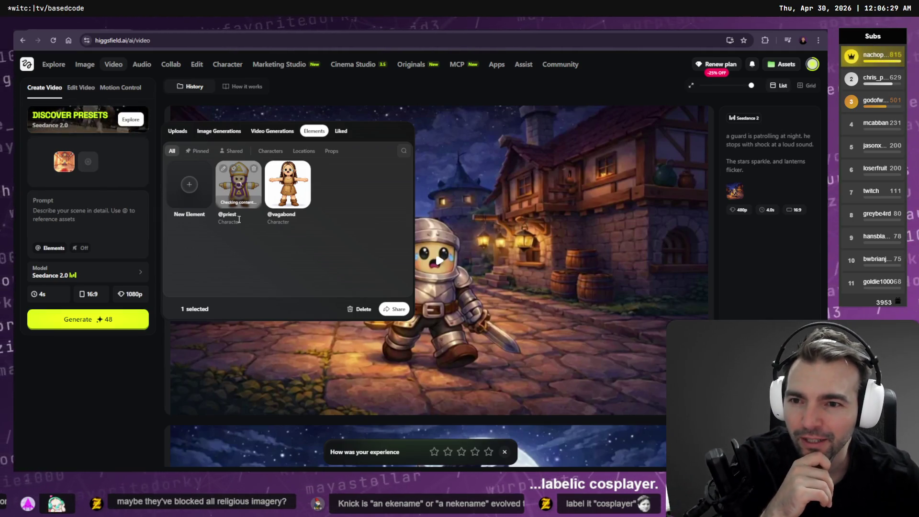
left_click_drag(245, 220, 209, 219)
left_click(227, 238)
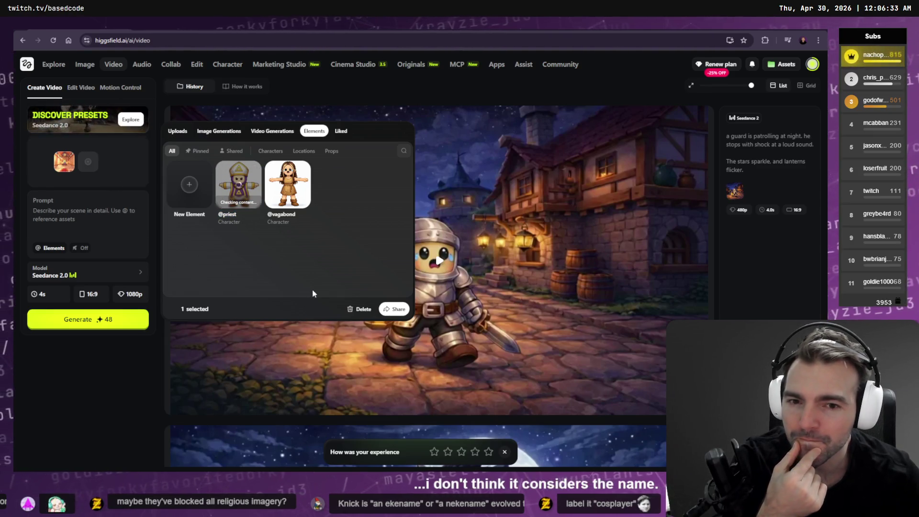
mouse_move(249, 212)
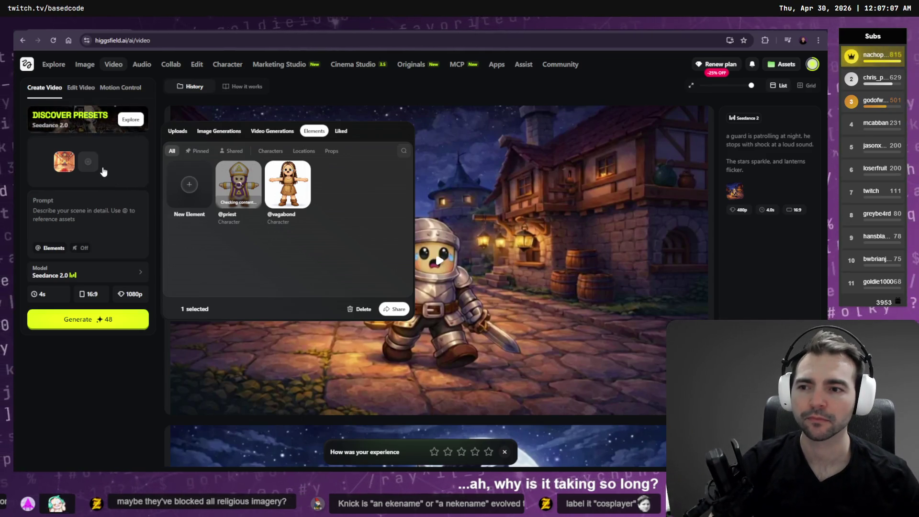
left_click(100, 218)
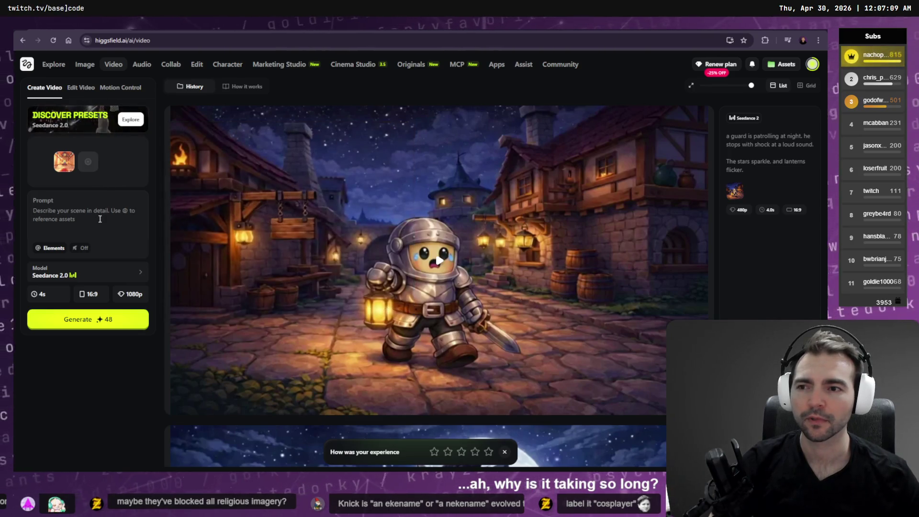
left_click(88, 162)
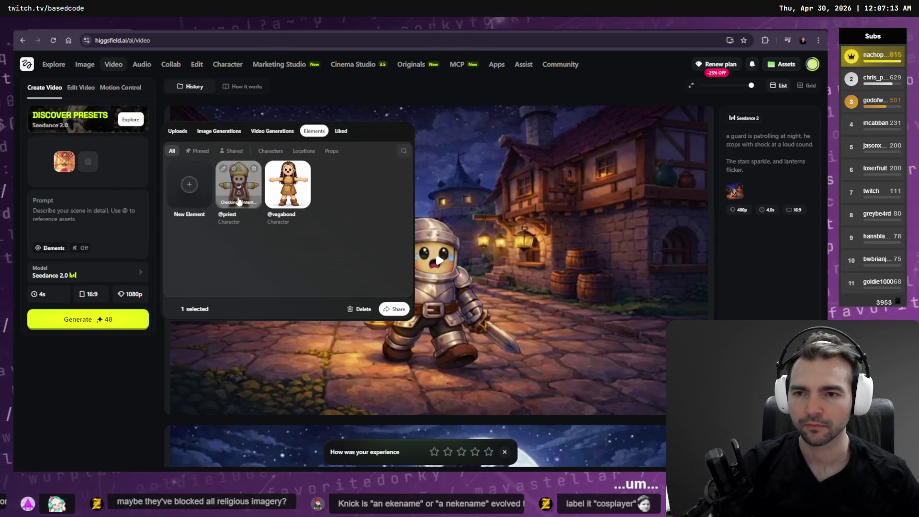
left_click(270, 151)
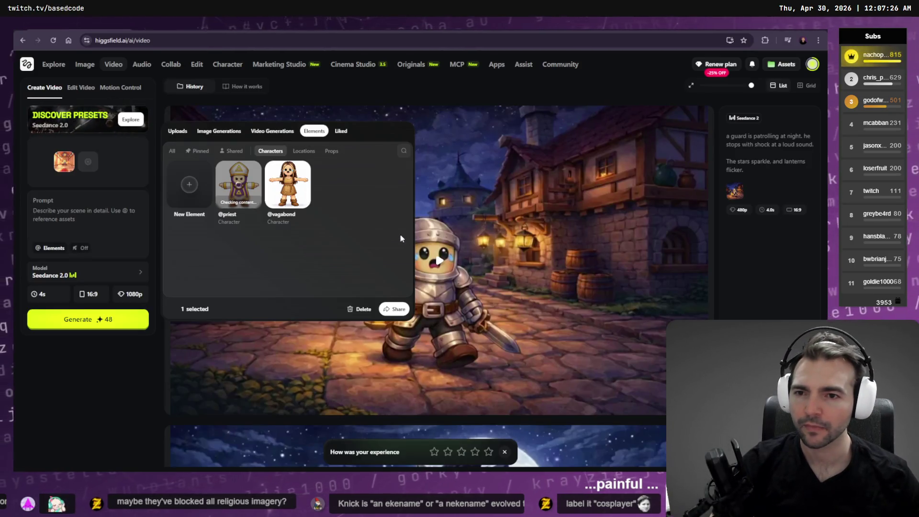
Pan across the shot rows of the Not Monster tldraw storyboard, then return to Higgsfield.
key("alt+Tab")
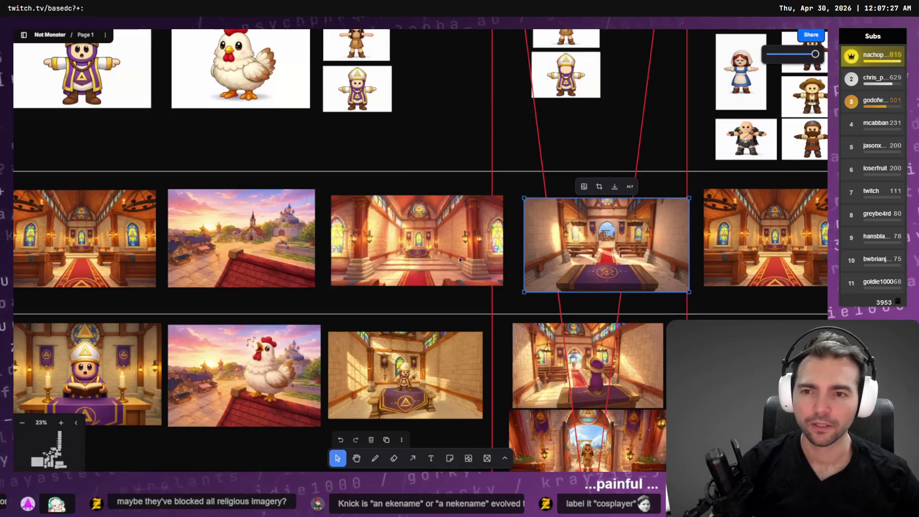
key("alt+Tab")
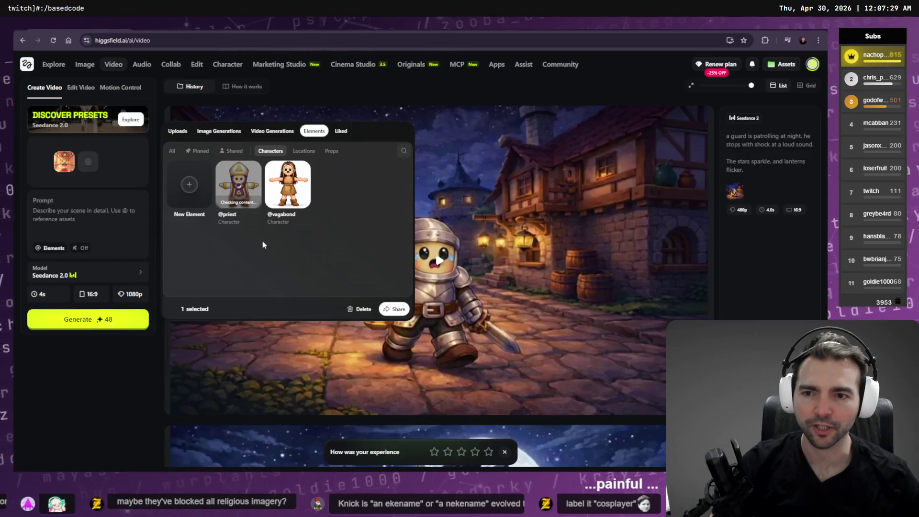
key("alt+Tab")
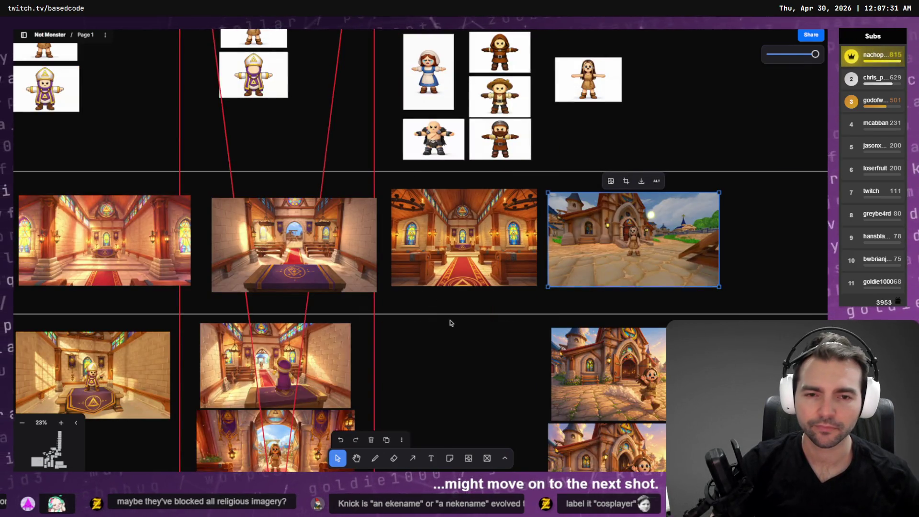
left_click(452, 323)
scroll(455, 364, "up", 4)
left_click_drag(459, 449, 469, 329)
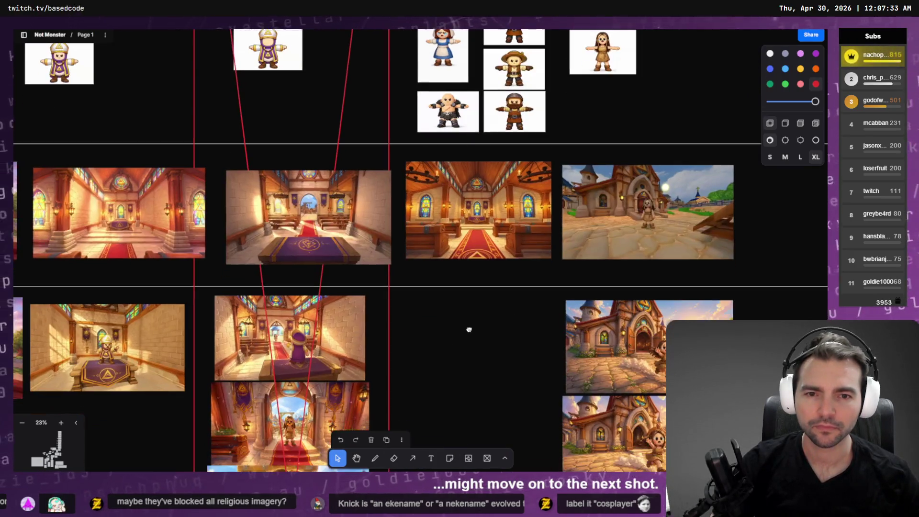
left_click_drag(429, 149, 441, 422)
scroll(440, 421, "down", 15)
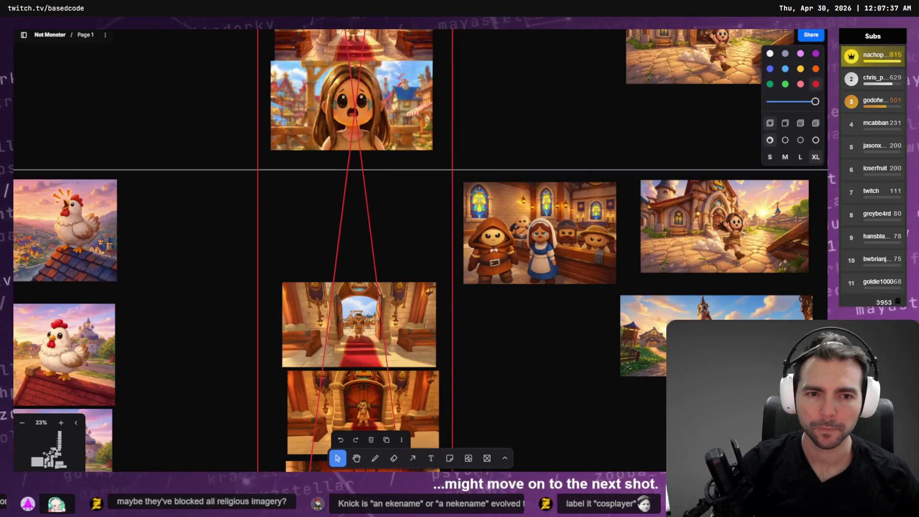
scroll(470, 304, "up", 10)
key("alt+Tab")
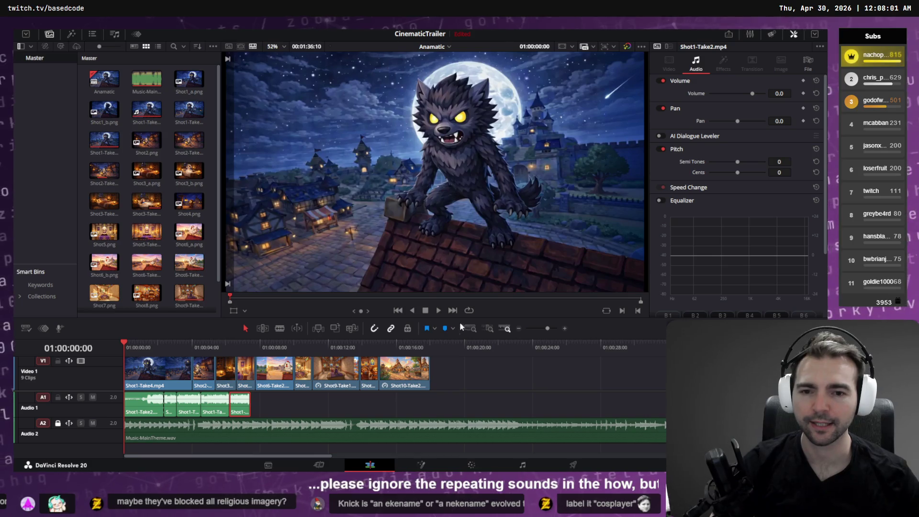
left_click(439, 311)
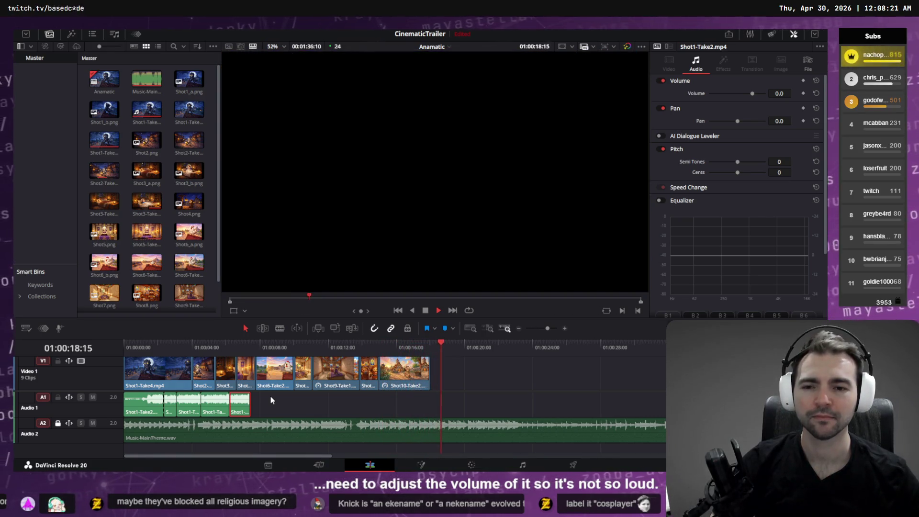
left_click_drag(251, 344, 103, 356)
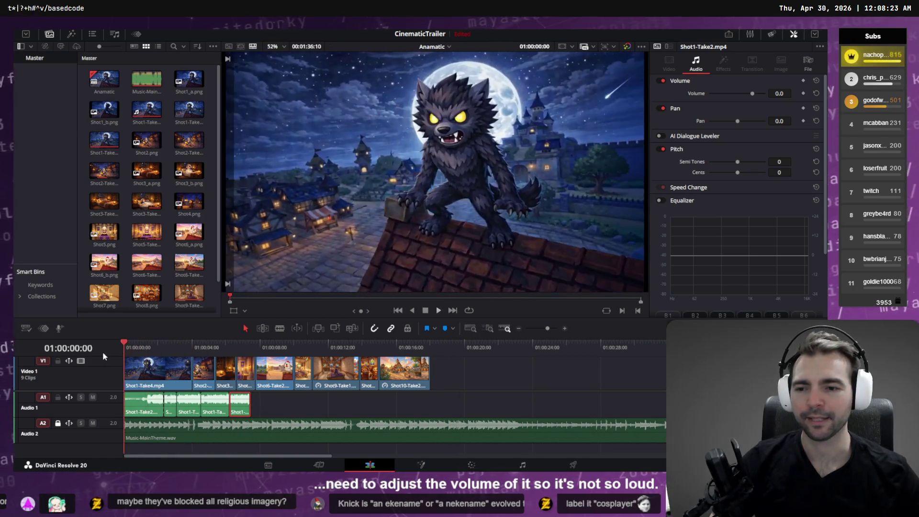
key("space")
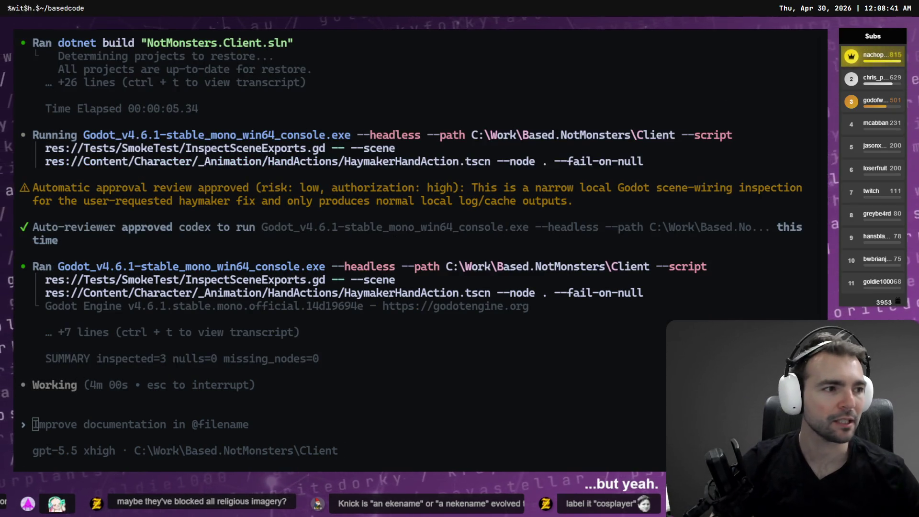
Glance at the storyboard and the Codex terminal's progress, then go back to Higgsfield.
key("alt+Tab")
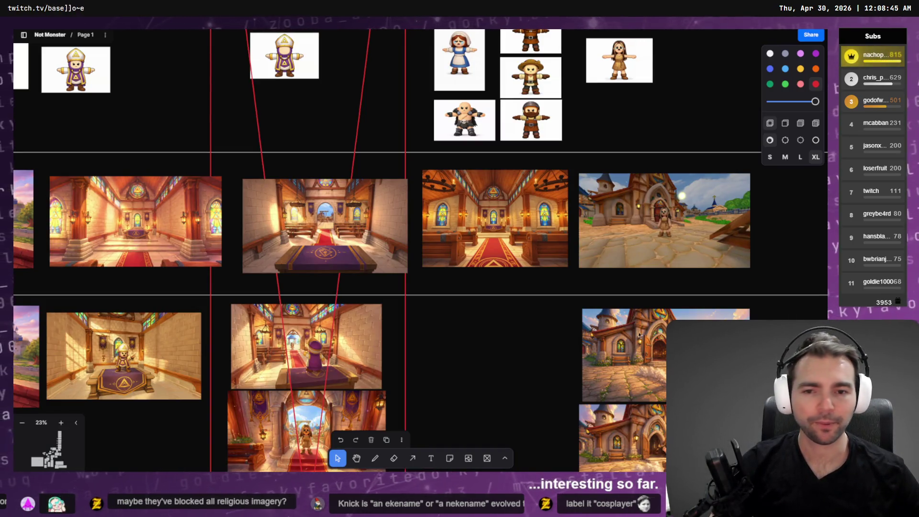
key("alt+Tab")
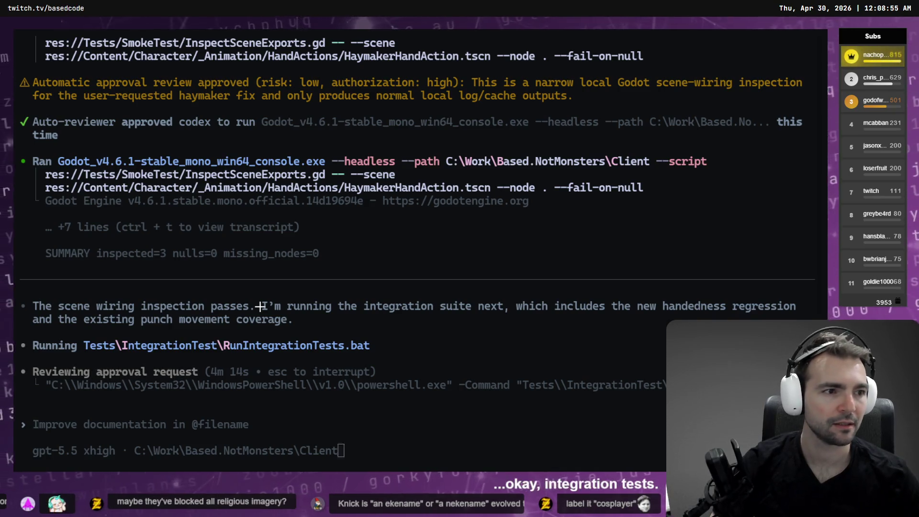
key("alt+Tab")
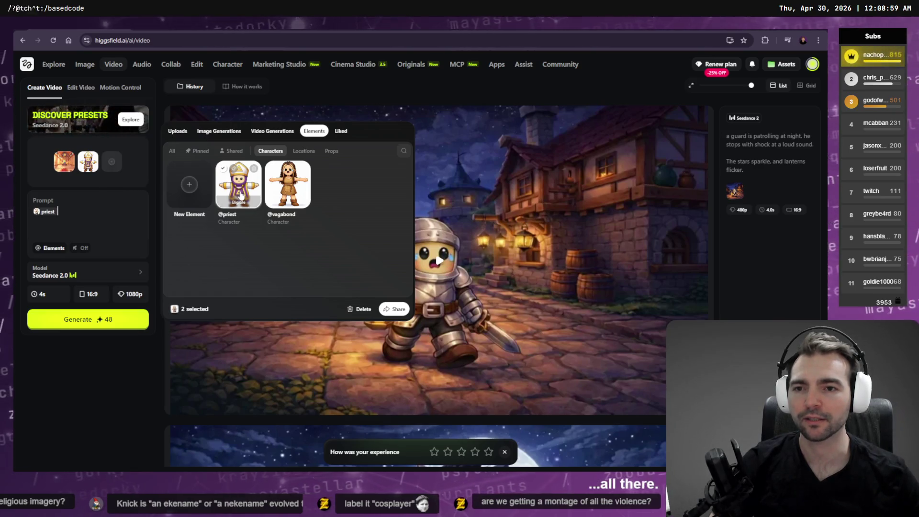
Peek at the priest element, check the other browser profile's window, and return to Higgsfield.
left_click(222, 175)
key("Escape")
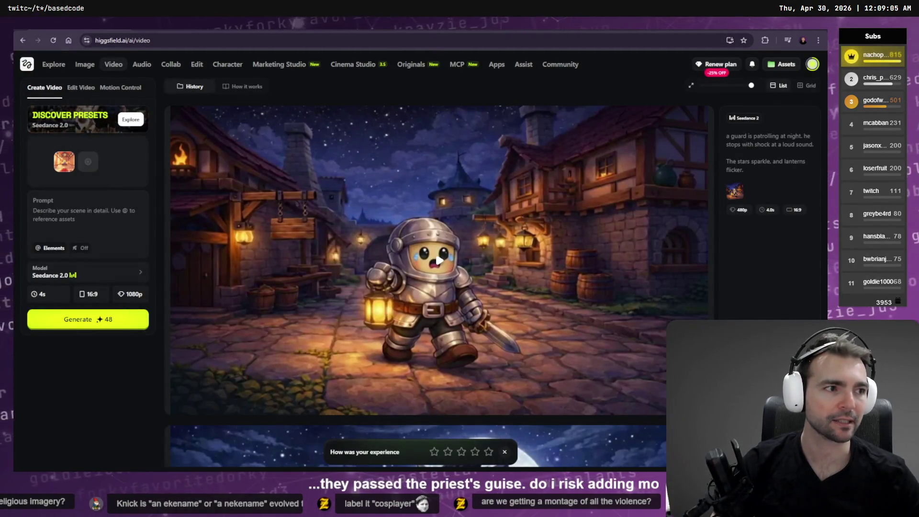
key("ctrl+Tab")
key("ctrl+Tab")
key("ctrl+Tab")
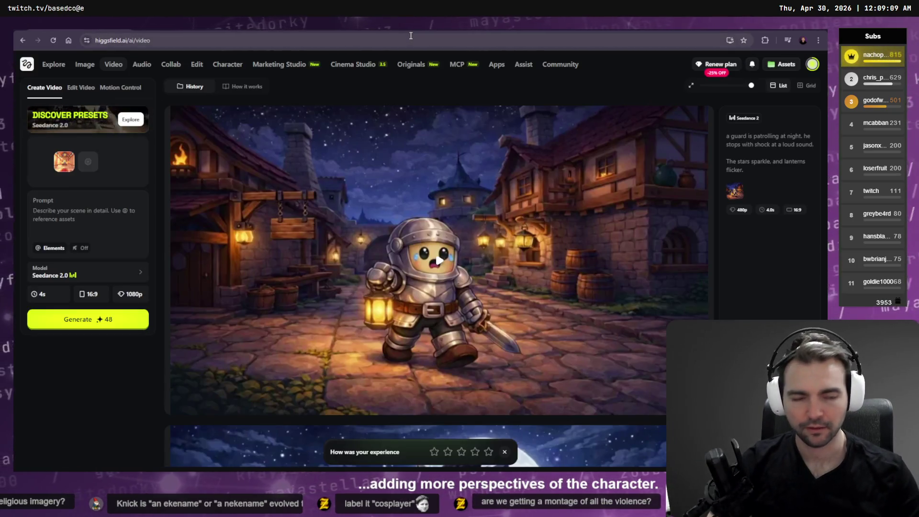
left_click(803, 40)
key("Down")
key("Return")
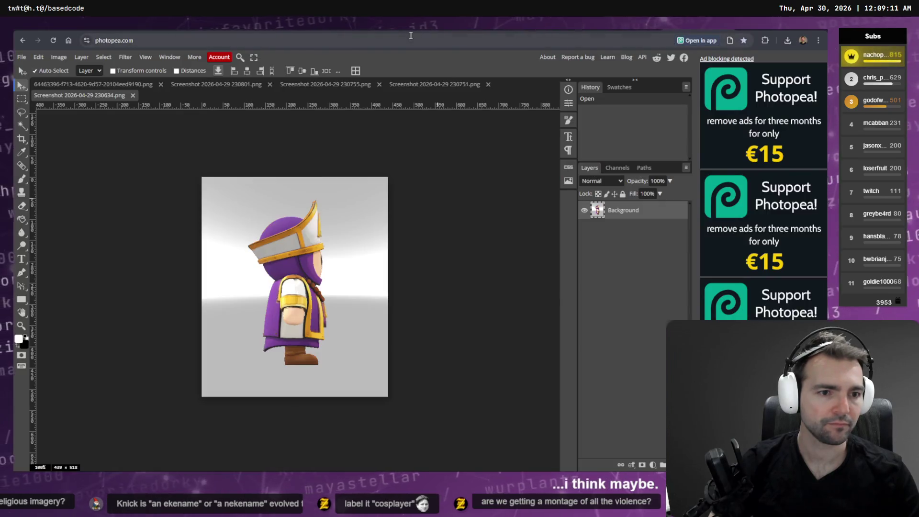
key("alt+Tab")
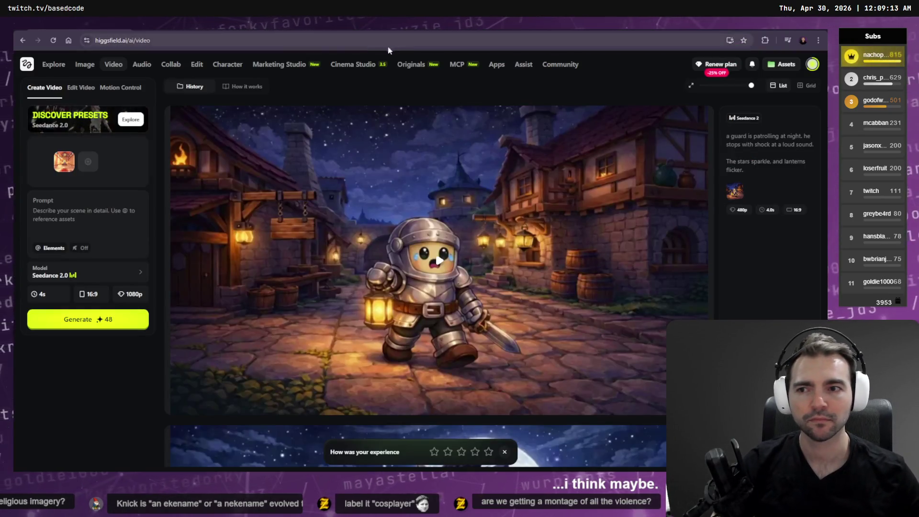
left_click(86, 162)
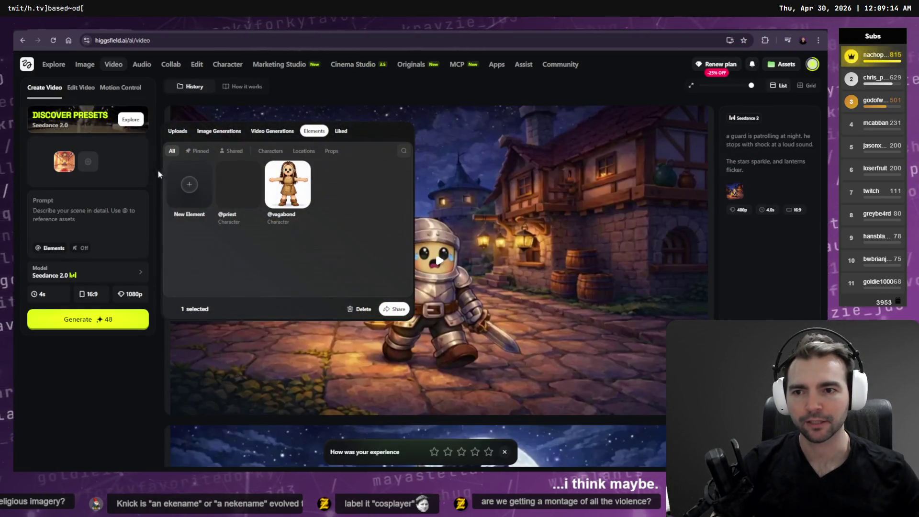
left_click(228, 187)
left_click(94, 221)
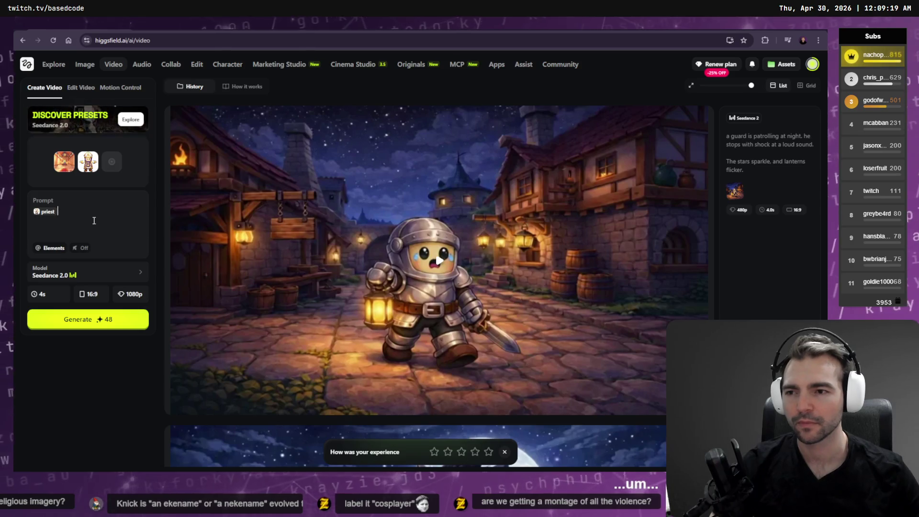
type("The")
key("End")
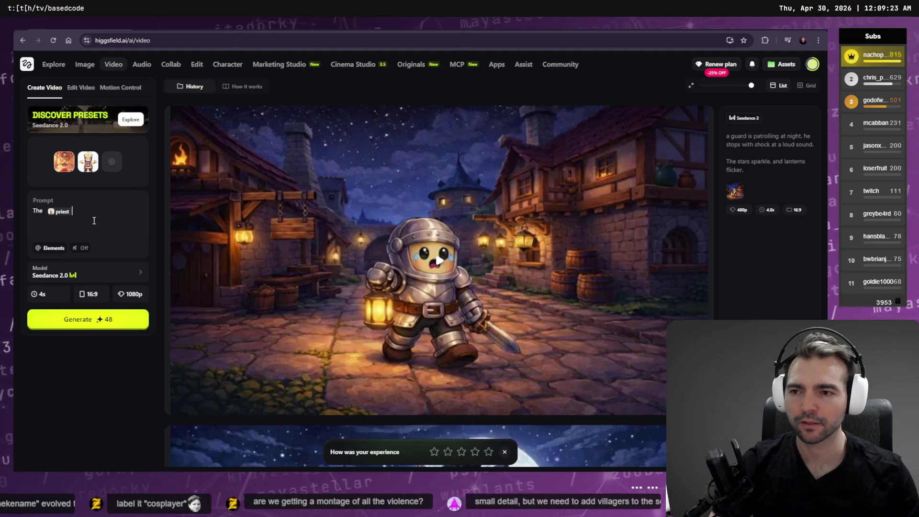
type("jumps")
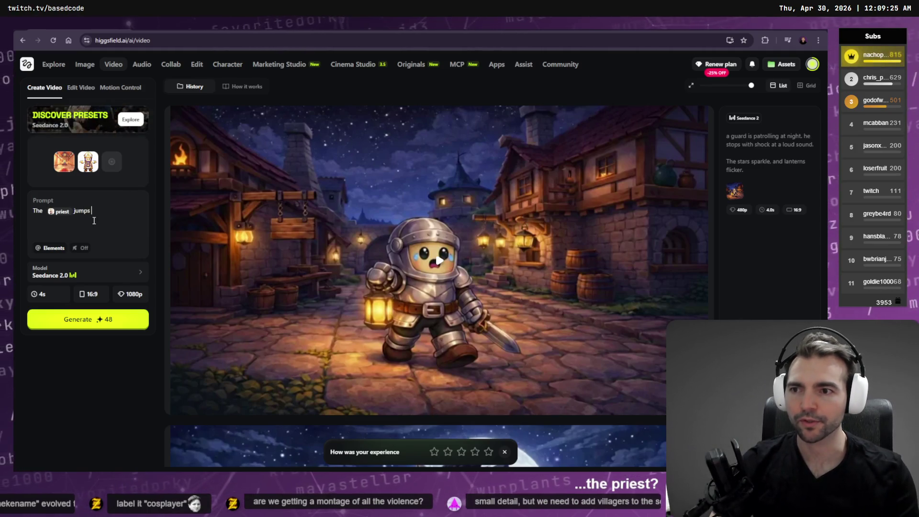
type(" up from behin")
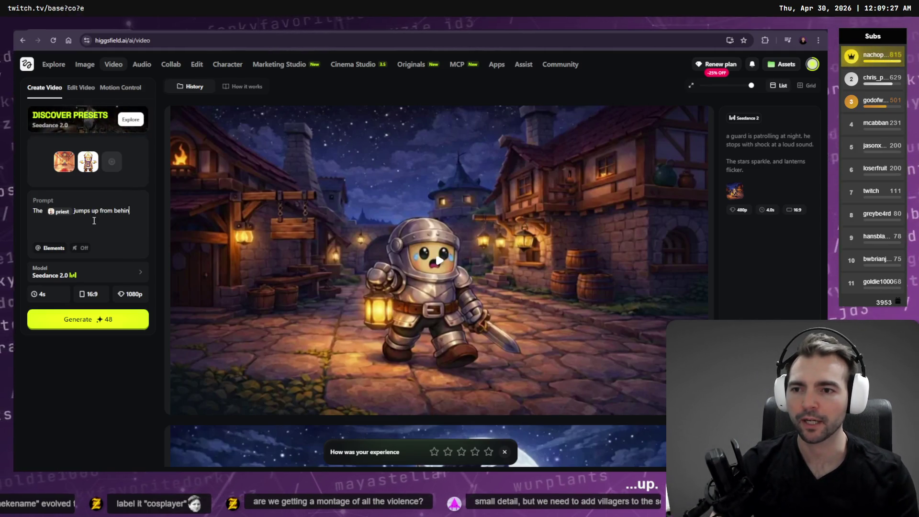
type("d the de")
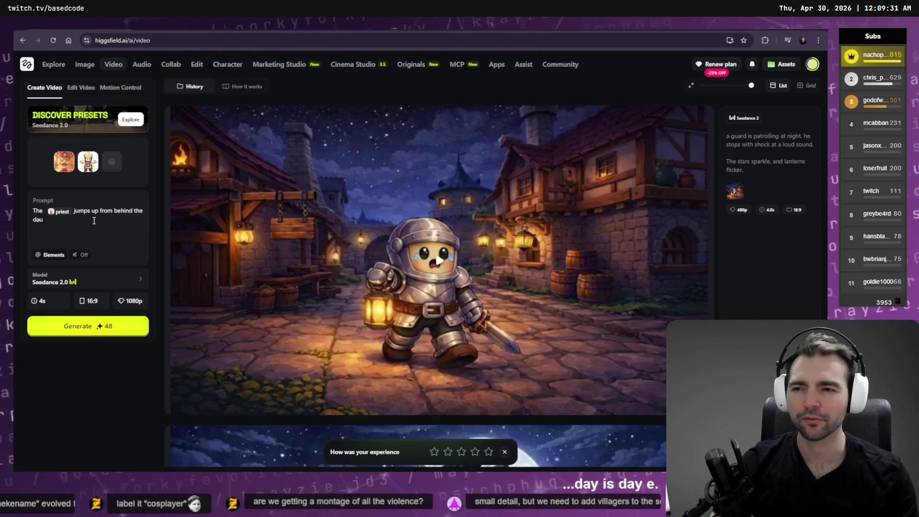
key("ctrl+t")
Search Google for 'daeus' and look through the image results.
type("daeus")
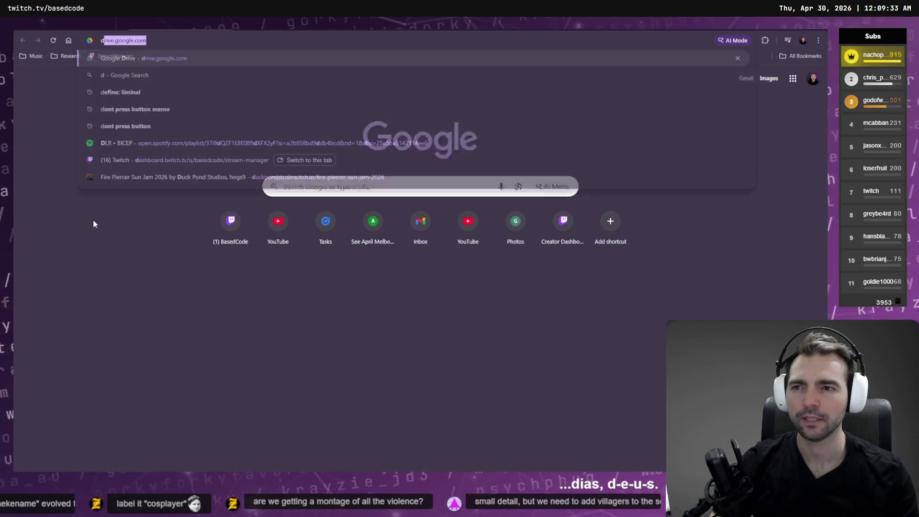
key("Return")
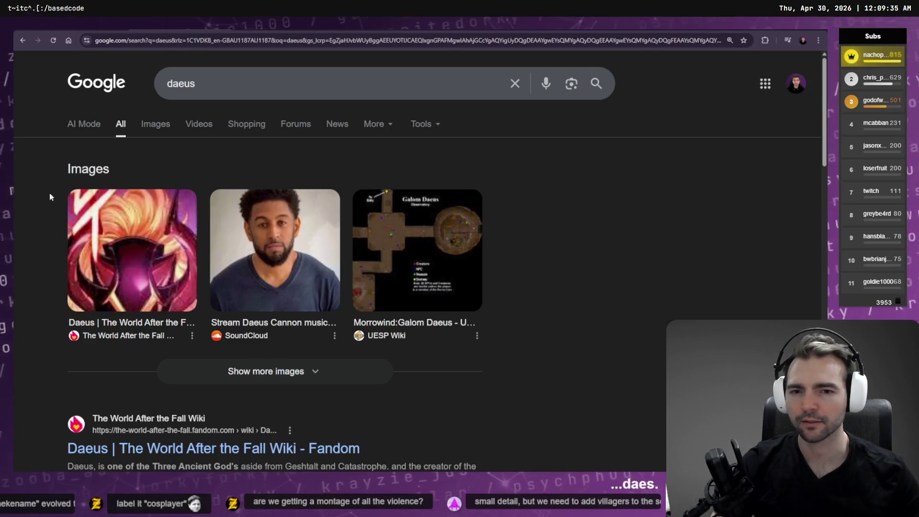
left_click(157, 124)
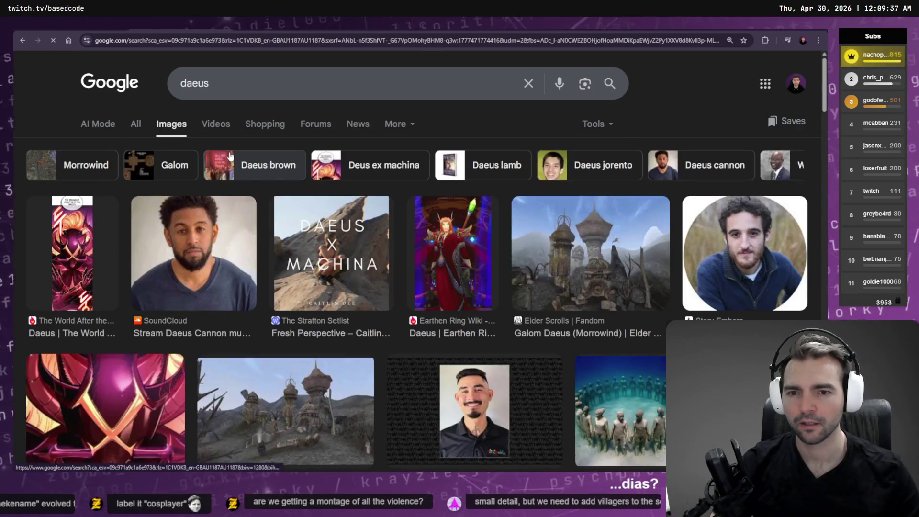
scroll(307, 201, "down", 5)
scroll(307, 200, "up", 5)
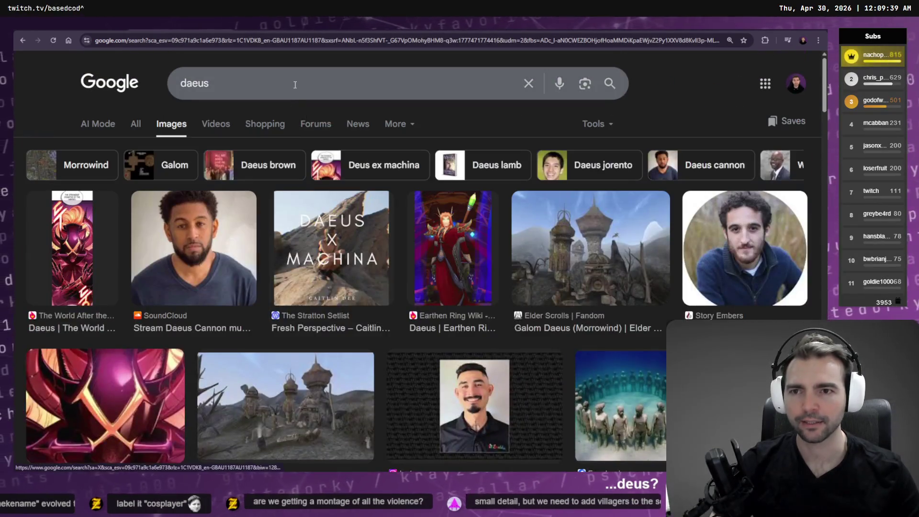
Correct the query to 'daus', rerun it, then start Google AI Mode in a new tab.
left_click(276, 86)
key("BackSpace")
key("BackSpace")
key("BackSpace")
type("us")
key("Return")
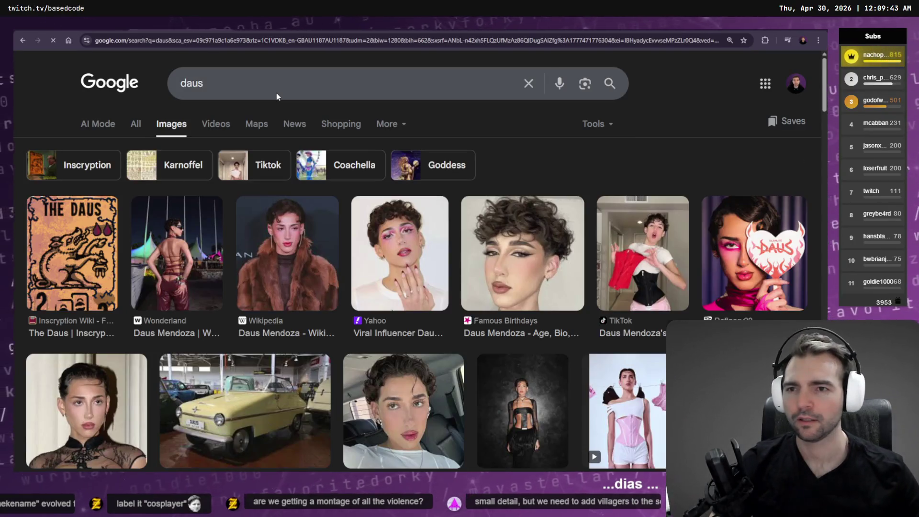
key("ctrl+t")
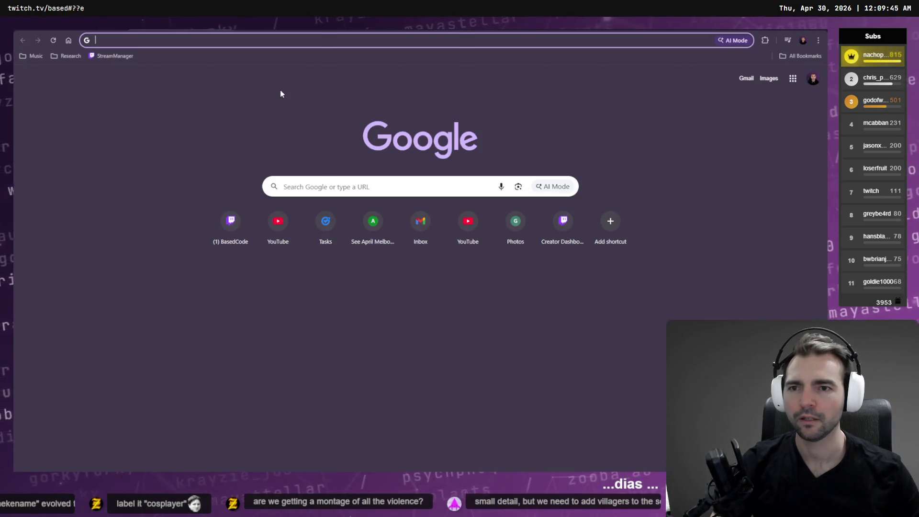
left_click(567, 192)
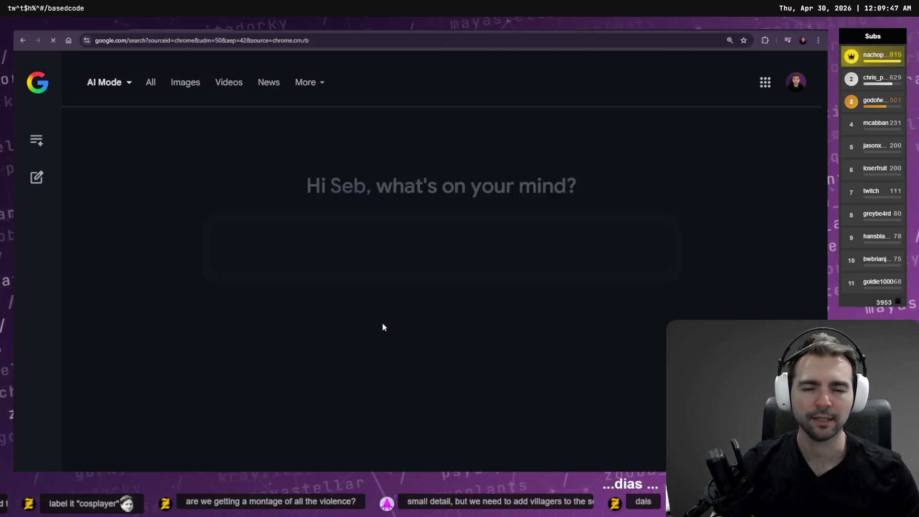
Dictate and submit the question about what a priest stands behind; answer: an altar or a pulpit.
key("super+h")
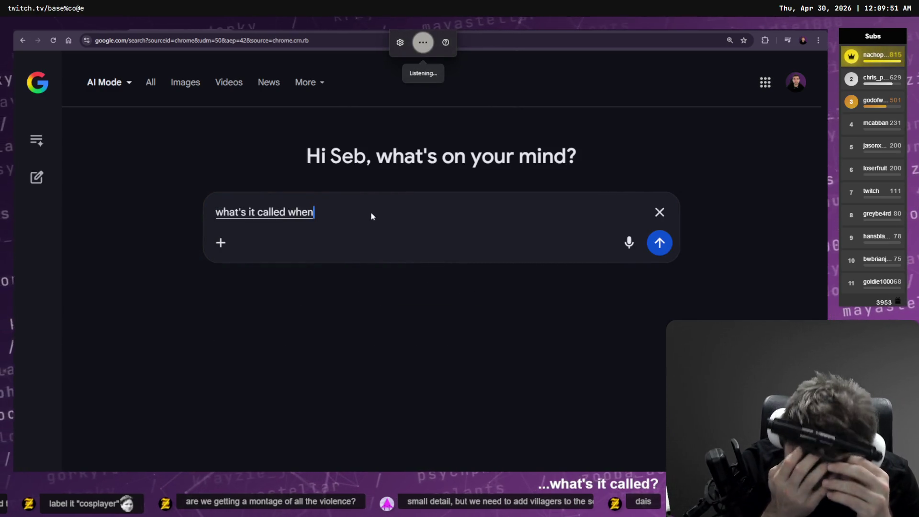
key("ctrl+a")
key("BackSpace")
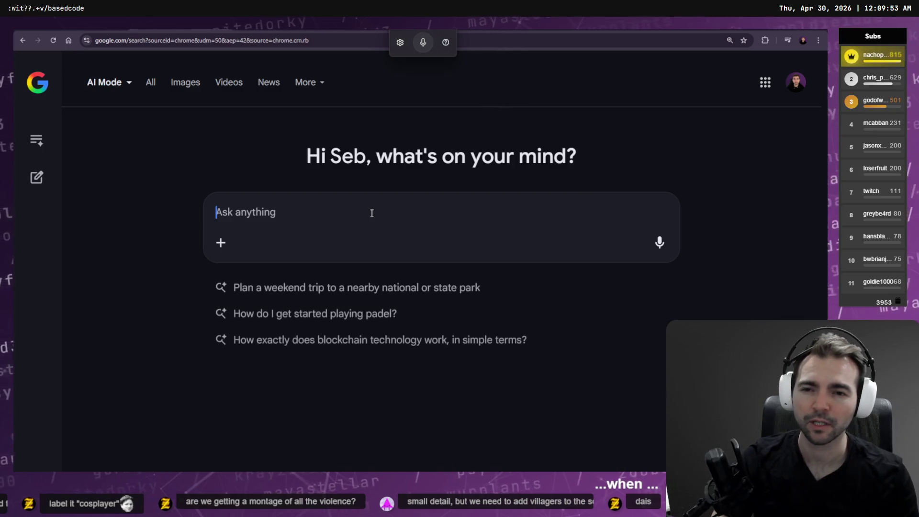
key("super+h")
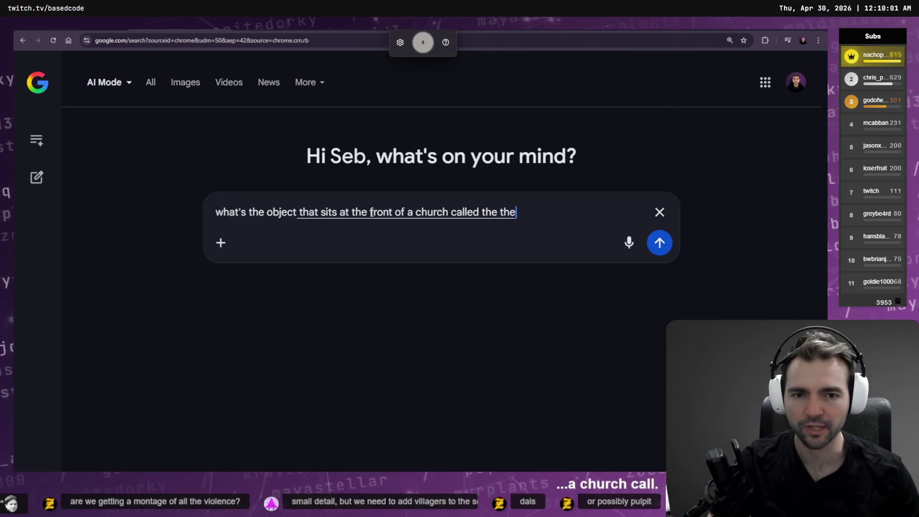
key("Return")
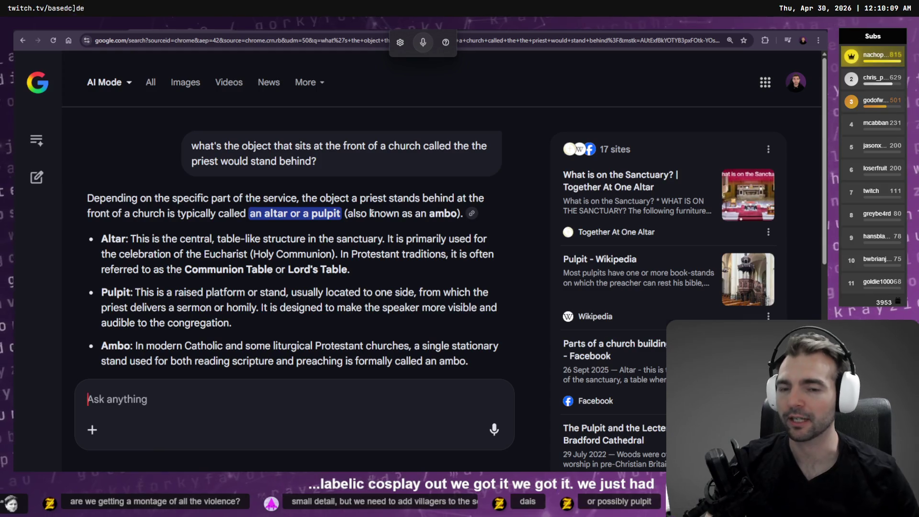
left_click_drag(319, 213, 330, 214)
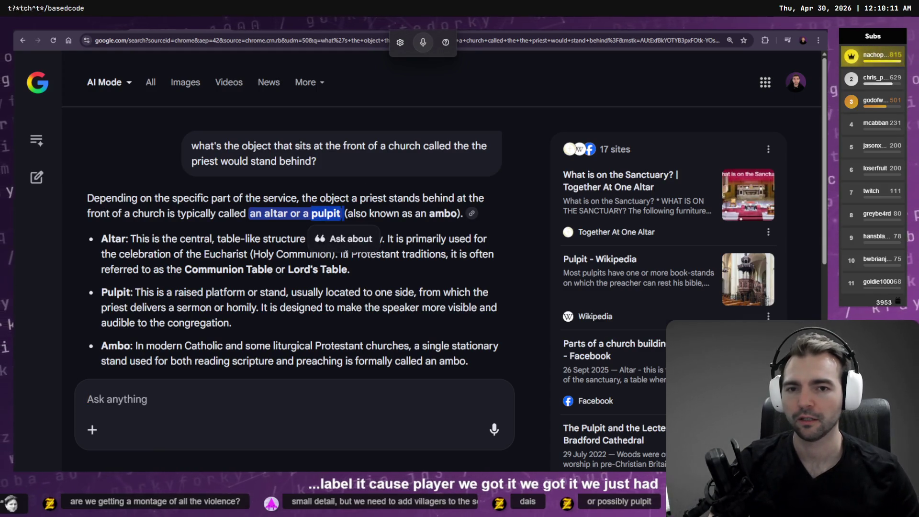
left_click(449, 139)
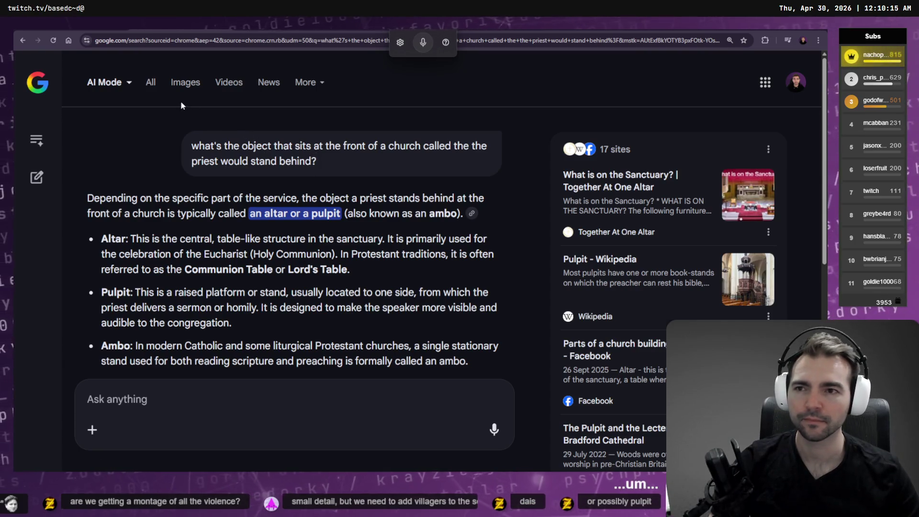
Browse image results for the church question, then return to the Higgsfield tab.
left_click(179, 86)
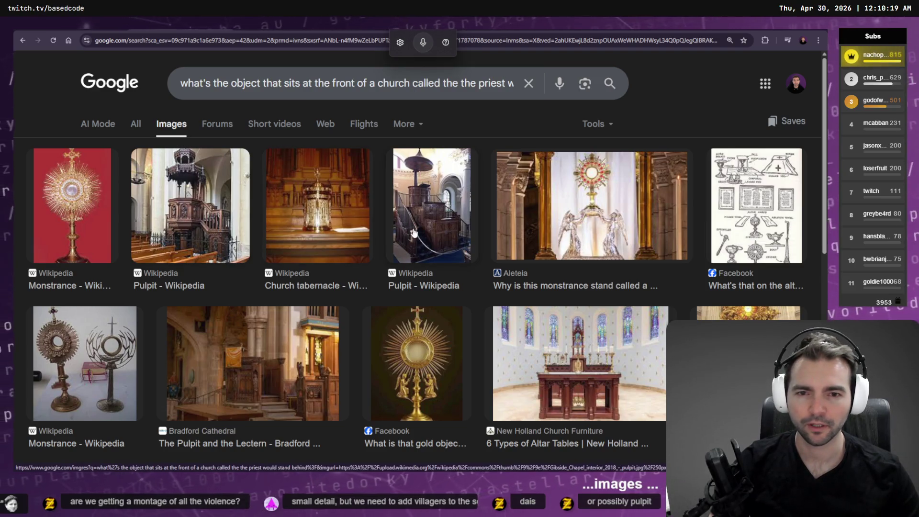
scroll(530, 409, "down", 1)
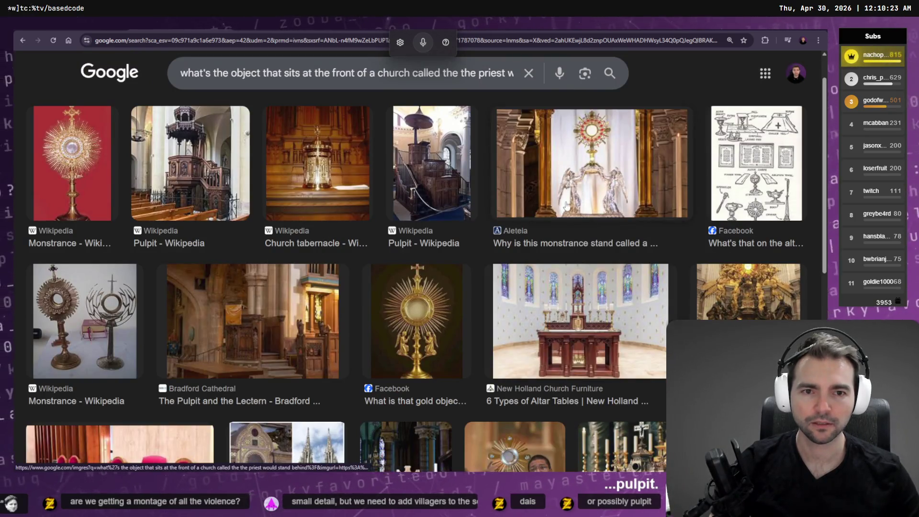
key("ctrl+Tab")
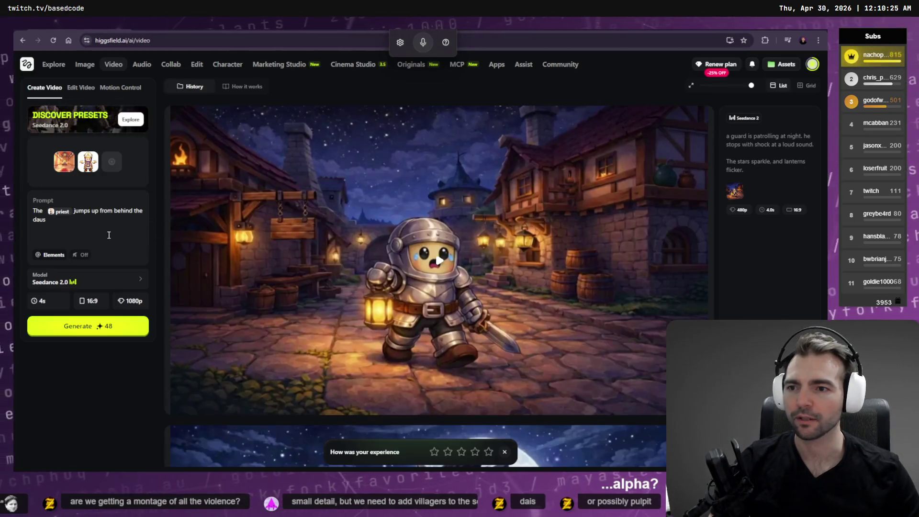
Change 'daus' to 'altar', add ', and points forward accusingly.', and remove the extra space after 'The'.
key("BackSpace")
key("BackSpace")
key("BackSpace")
type("altar, and points foward down the ")
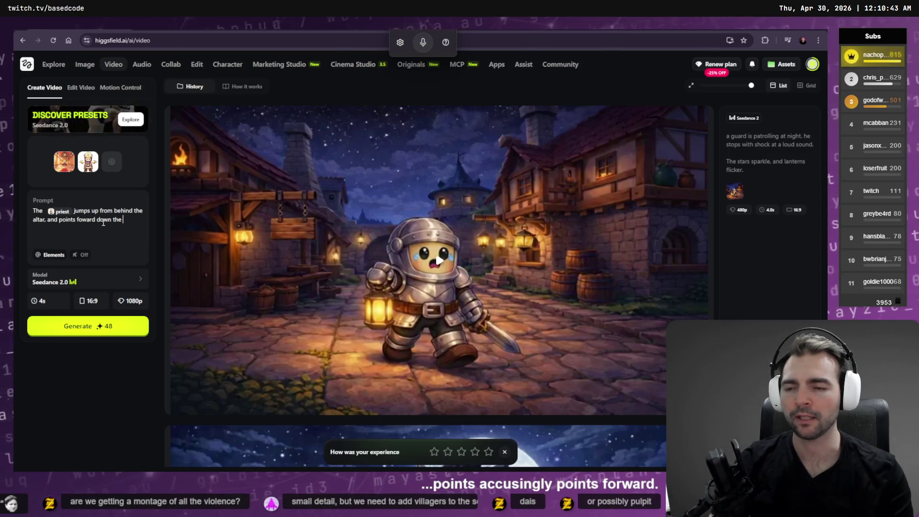
key("BackSpace")
key("BackSpace")
key("BackSpace")
key("BackSpace")
key("BackSpace")
key("BackSpace")
key("BackSpace")
key("BackSpace")
key("BackSpace")
type("acusingly.")
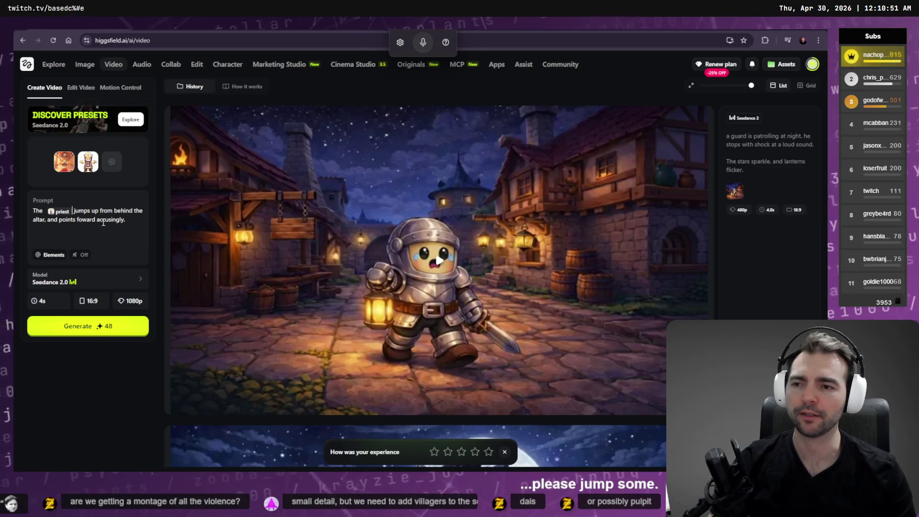
key("BackSpace")
key("BackSpace")
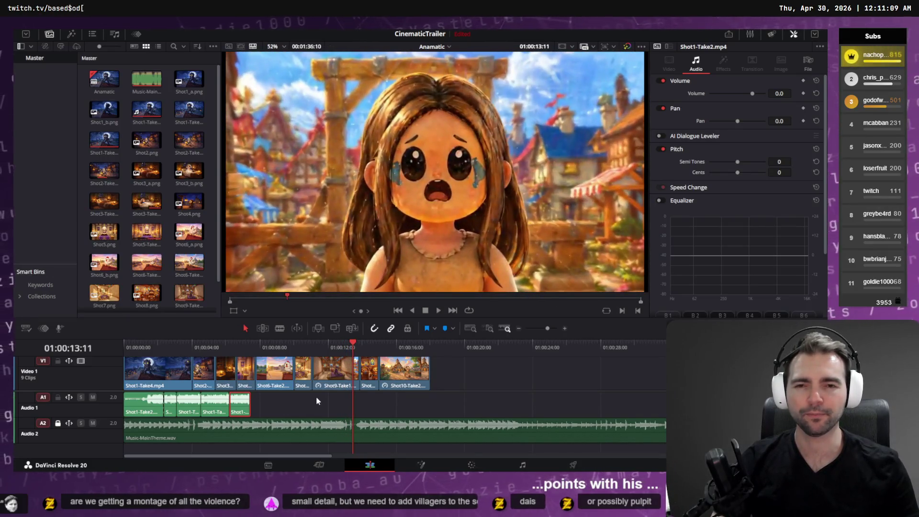
key("alt+Tab")
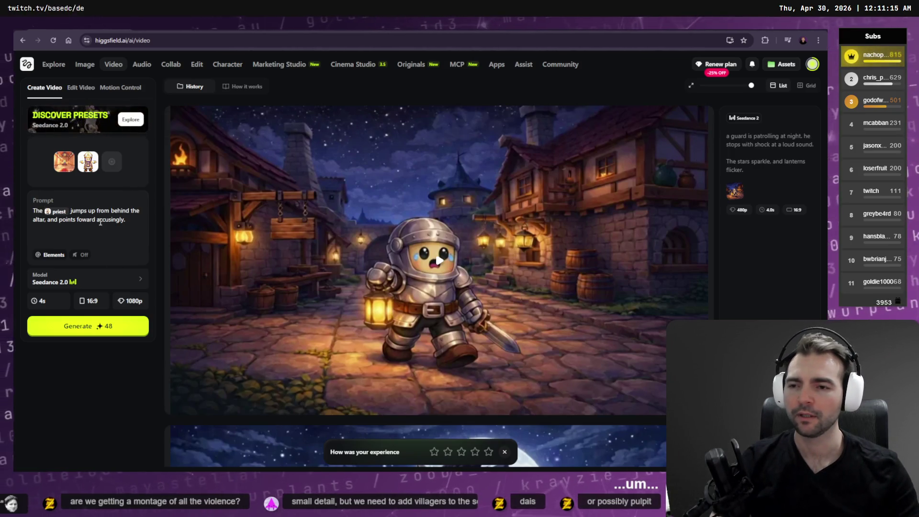
Append 'with his left hand.' to the priest prompt and generate it at 480p.
type("with his left hand")
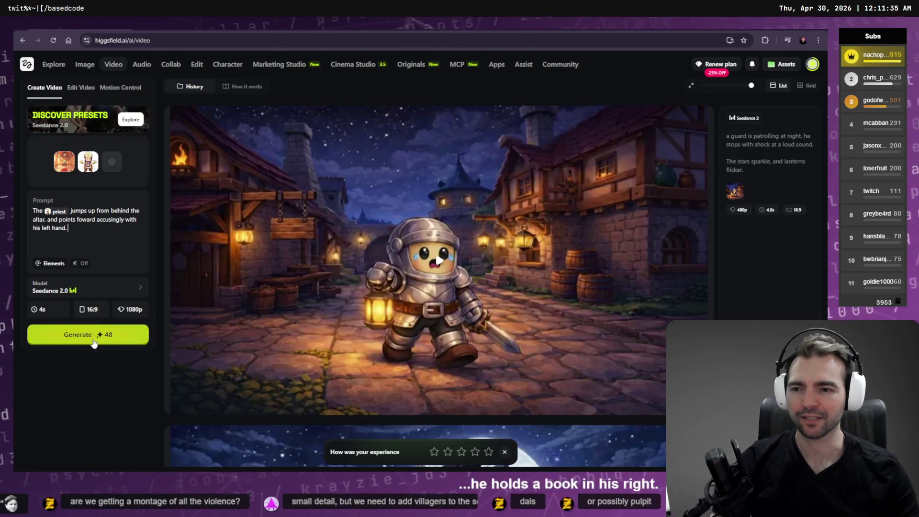
left_click(130, 309)
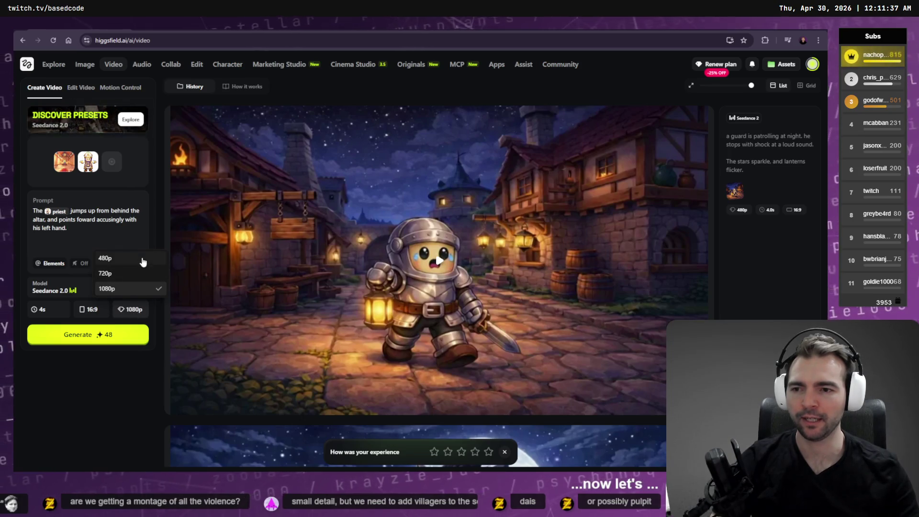
left_click(140, 262)
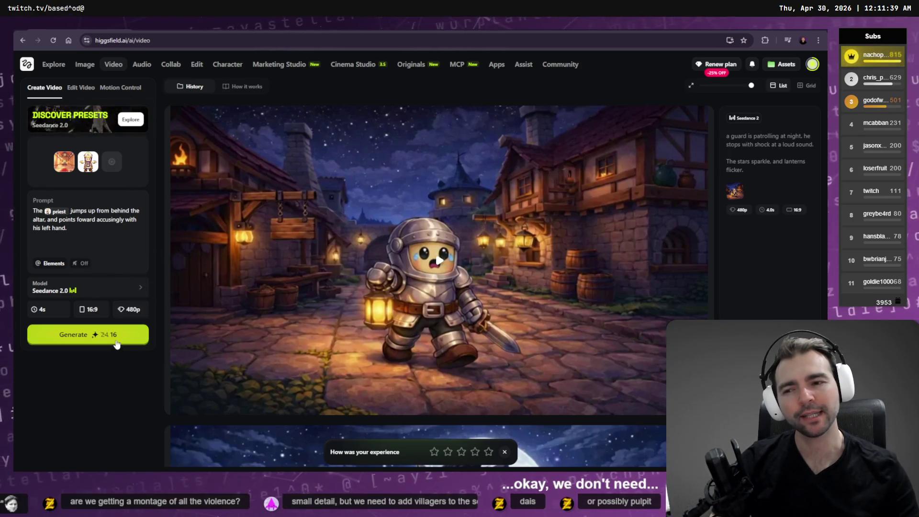
left_click(118, 339)
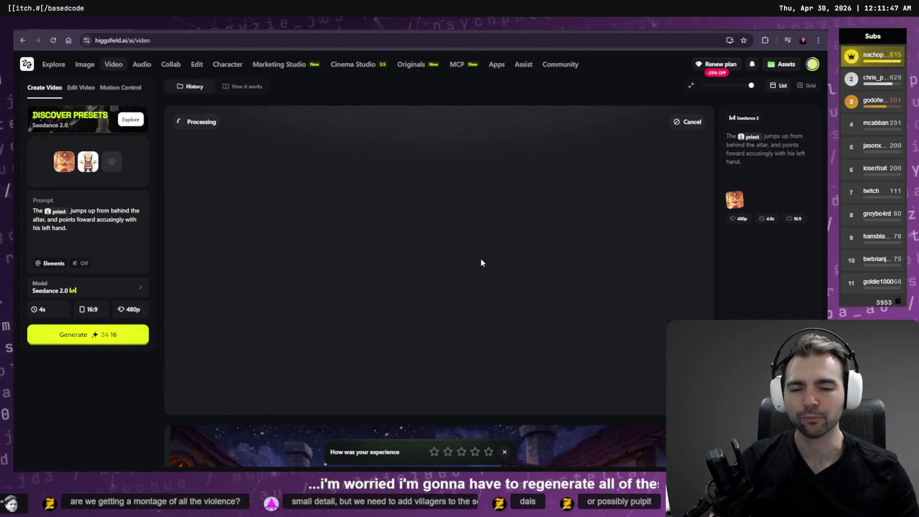
Regenerate the knight guard video and copy its patrolling prompt back into the prompt box.
scroll(481, 264, "down", 10)
scroll(511, 273, "up", 5)
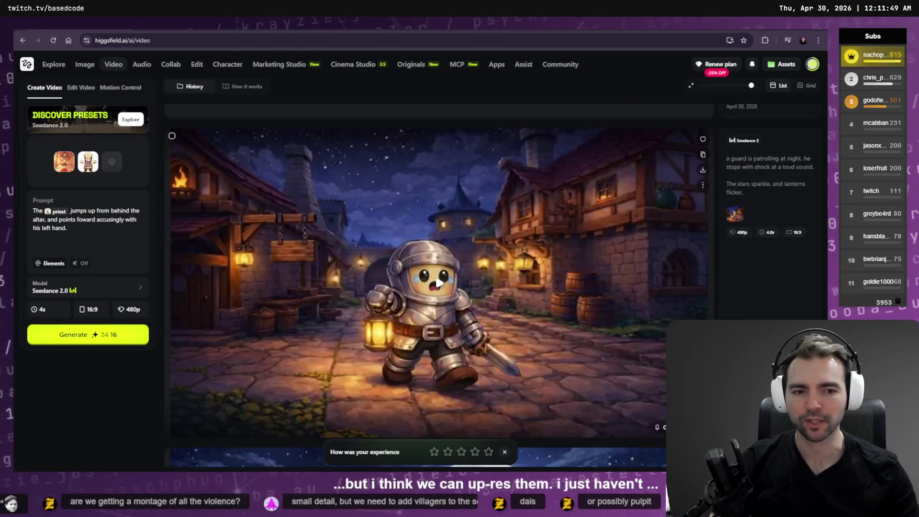
left_click(701, 184)
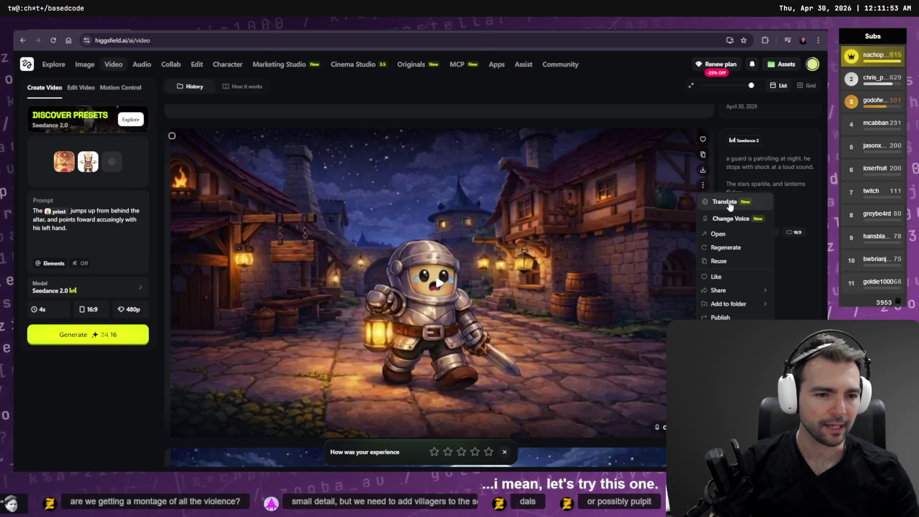
mouse_move(743, 290)
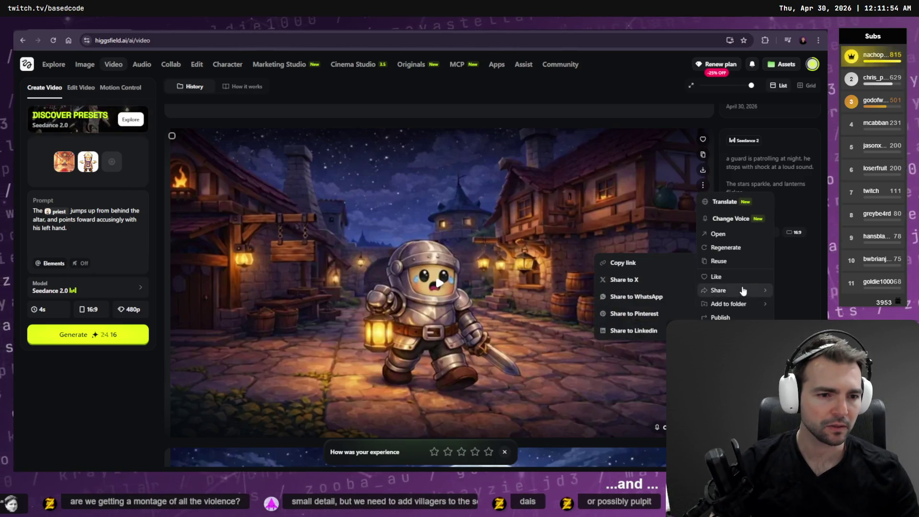
left_click(741, 247)
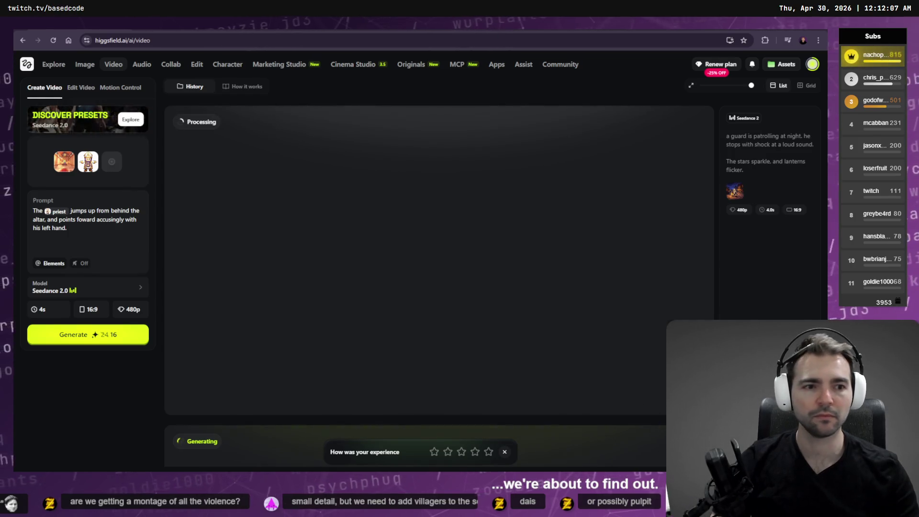
left_click(757, 167)
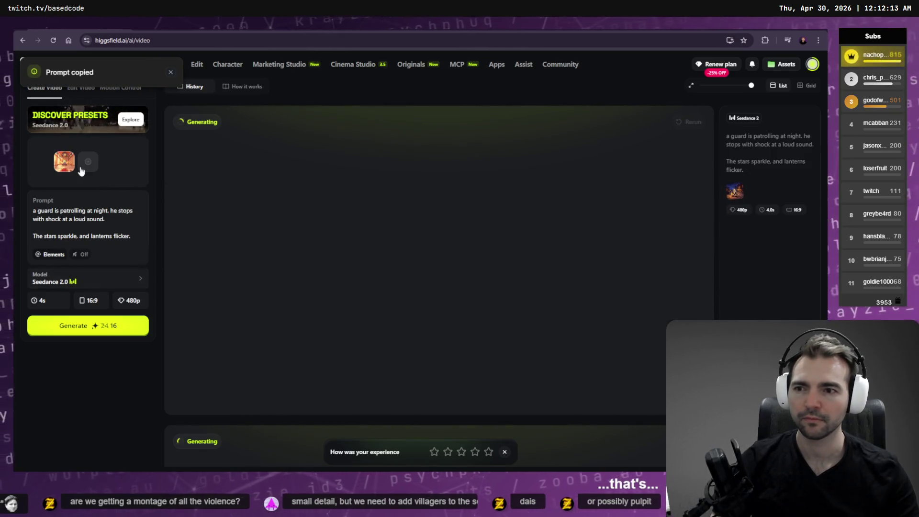
Check the still-generating guard video in the history, then leave the browser for the Godot editor.
mouse_move(740, 195)
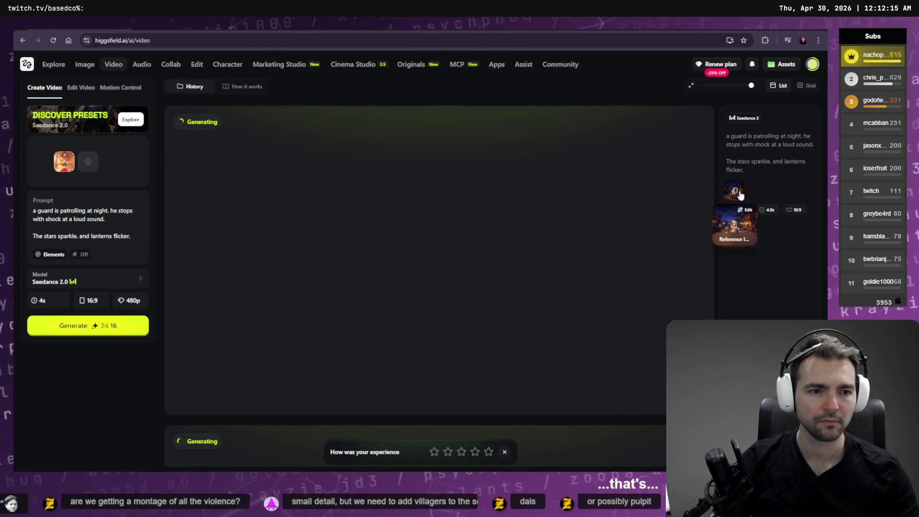
scroll(311, 277, "down", 4)
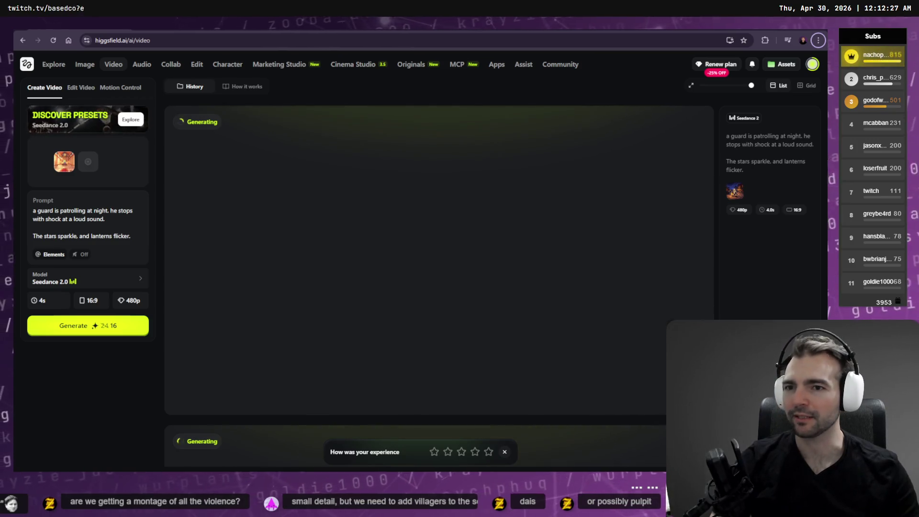
mouse_move(680, 138)
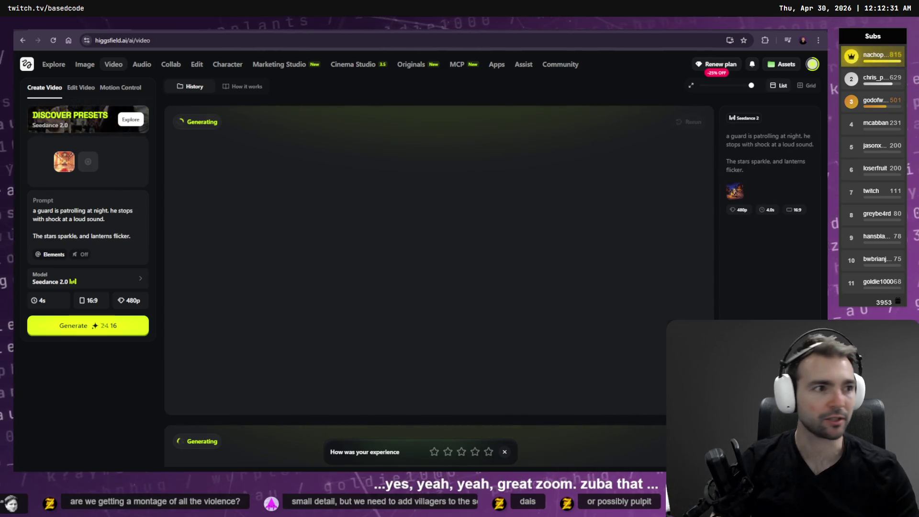
key("alt+Tab")
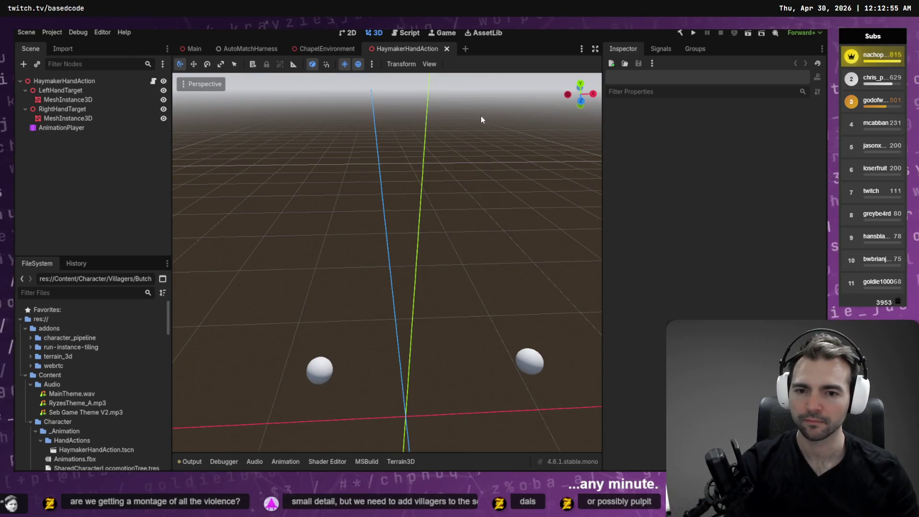
Switch to the AutoMatchHarness scene and run it with F6.
left_click(236, 49)
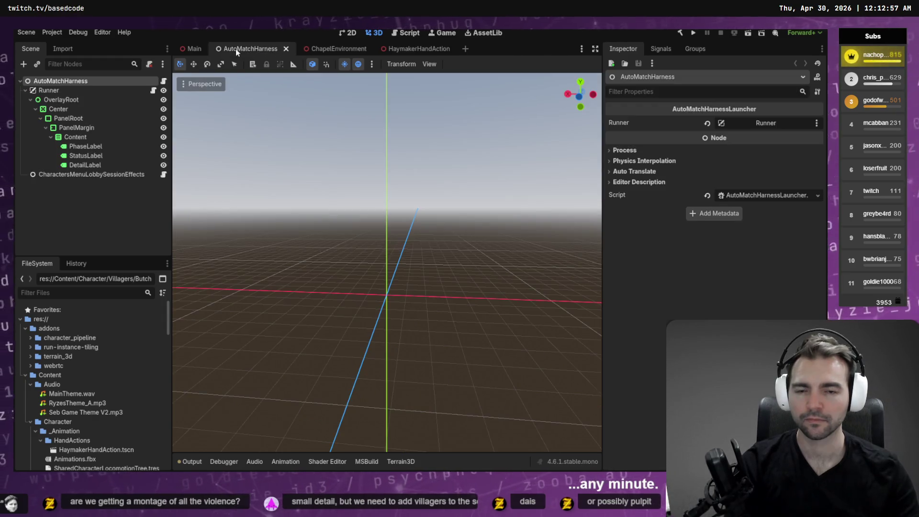
key("F6")
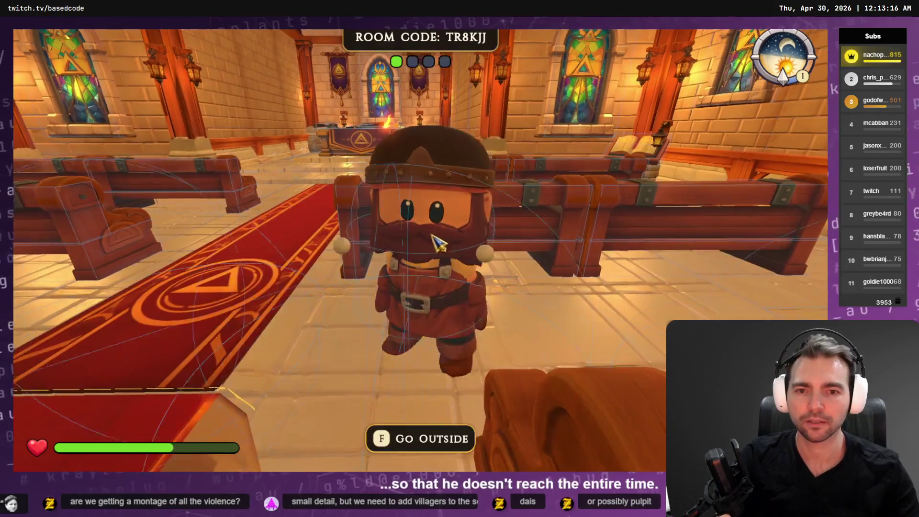
Swing the character's weapon and walk it forward toward the altar with W.
left_click(437, 210)
key("w")
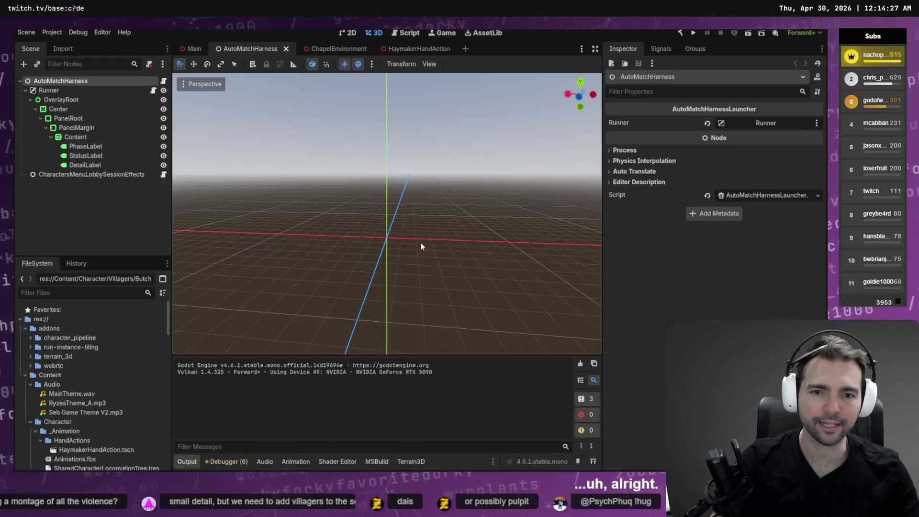
Return to the HaymakerHandAction scene, frame LeftHandTarget, and select the AnimationPlayer.
left_click(416, 48)
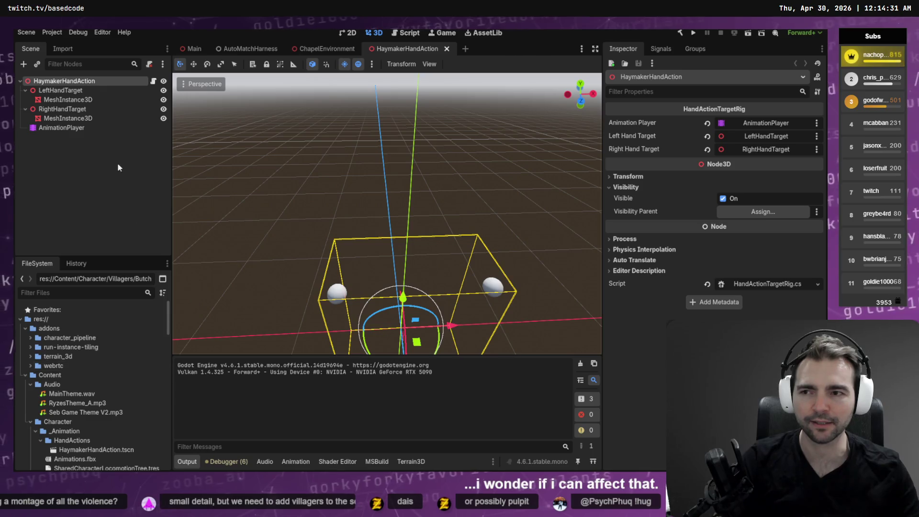
left_click(84, 93)
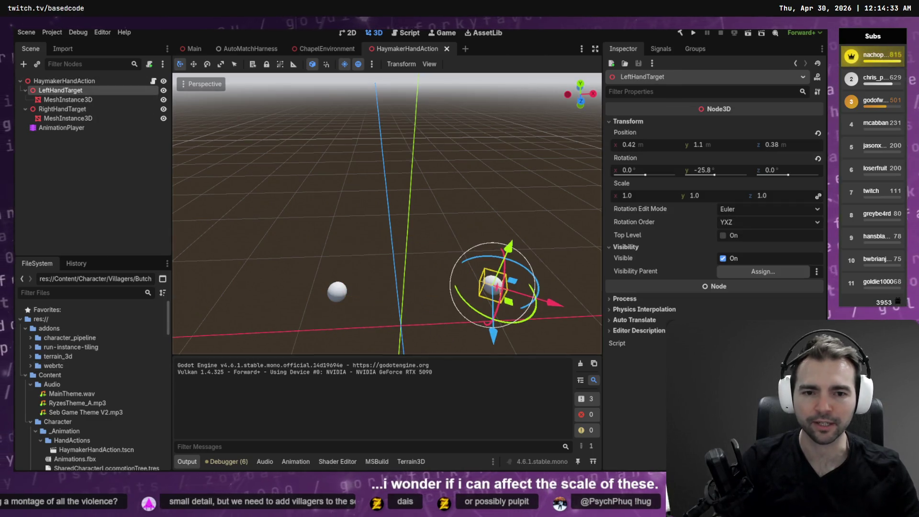
key("f")
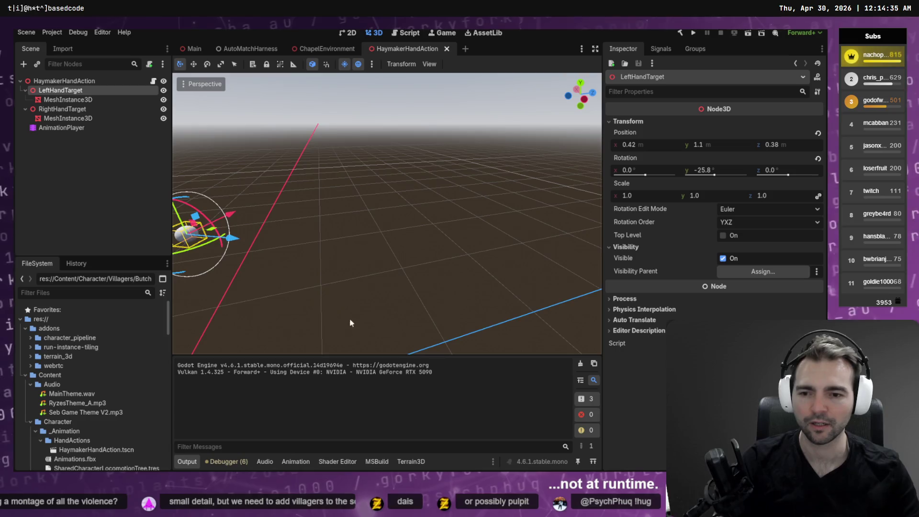
left_click(79, 129)
left_click(79, 130)
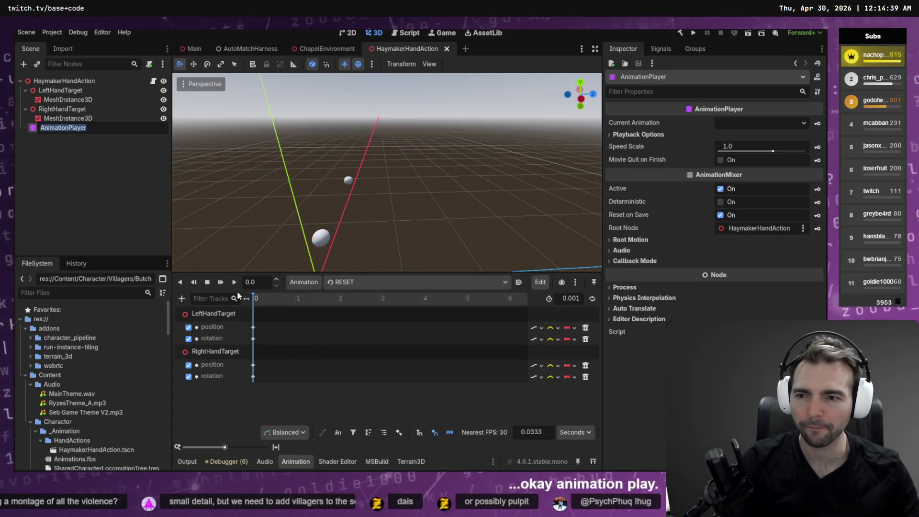
left_click(351, 284)
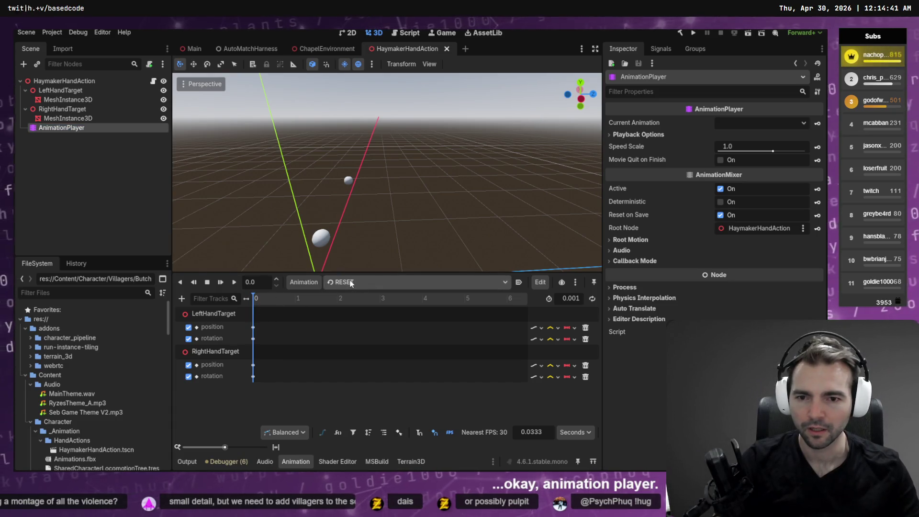
Load punch_haymaker_left and preview the punch pose at 0.42 s.
left_click(351, 283)
left_click(387, 308)
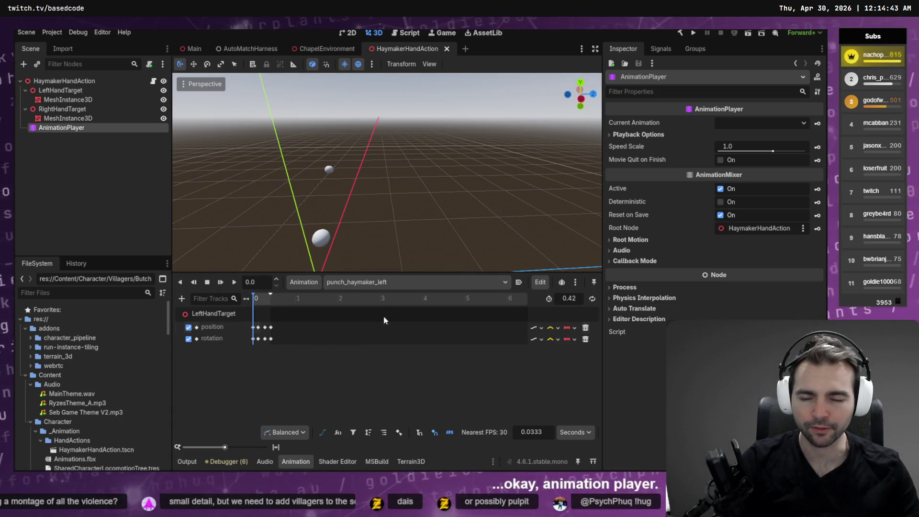
left_click_drag(256, 300, 276, 300)
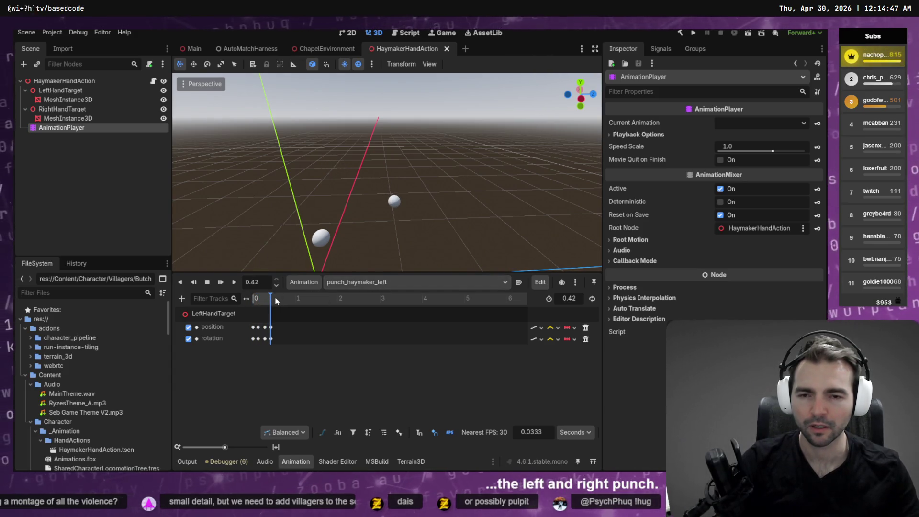
left_click_drag(383, 147, 191, 149)
right_click(47, 164)
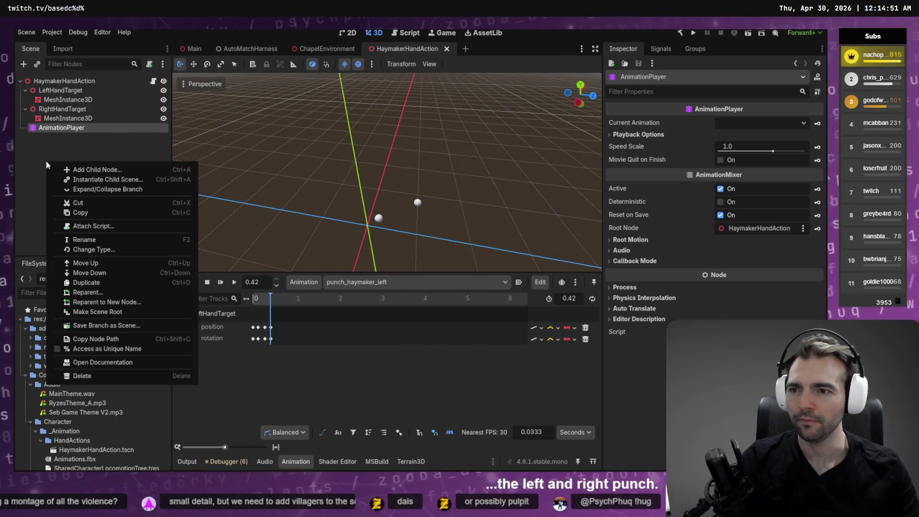
left_click(41, 193)
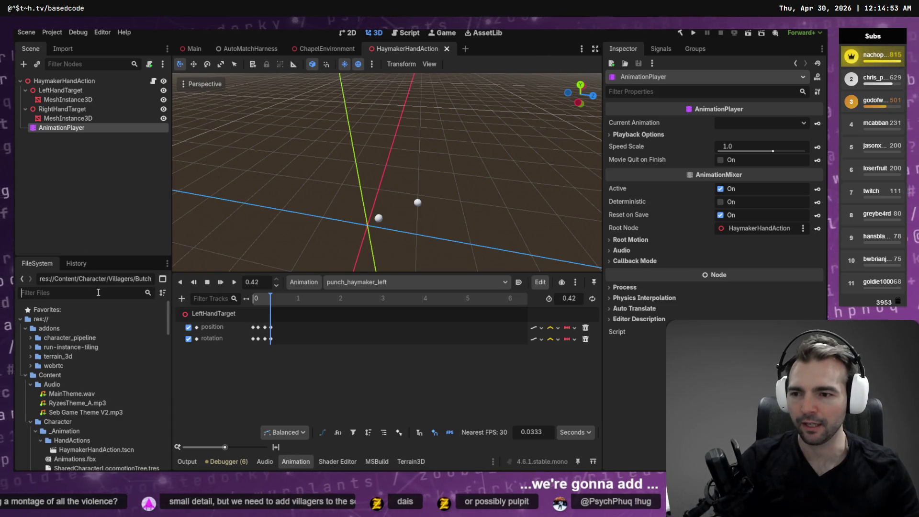
Add ButcherCharacter.tscn to the scene and set its x position to 0.
type("Butcher")
mouse_move(88, 375)
left_mouse_down()
mouse_move(45, 137)
mouse_move(314, 167)
mouse_move(364, 217)
left_mouse_up()
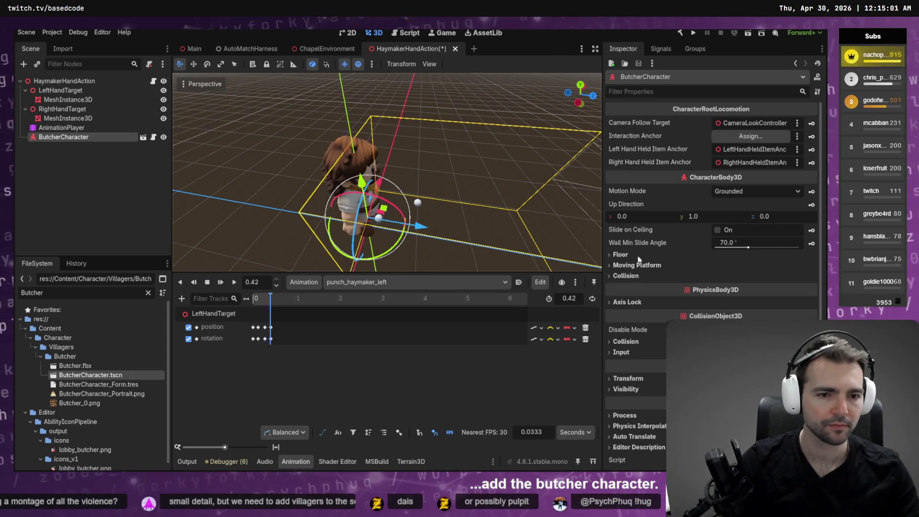
left_click(627, 378)
left_click(642, 404)
type("0")
key("Return")
Rewind the punch to its first frame and inspect the butcher from front and side.
left_click_drag(512, 157, 345, 160)
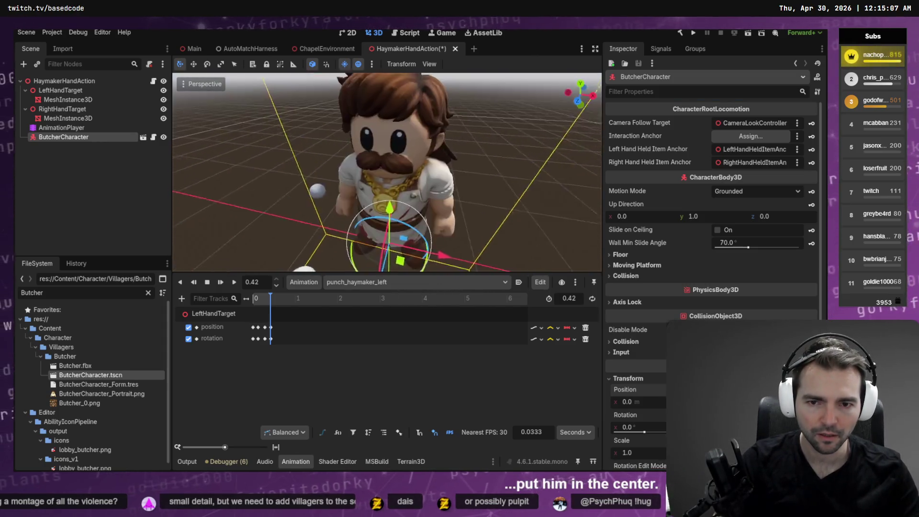
scroll(387, 172, "up", 3)
scroll(388, 173, "down", 5)
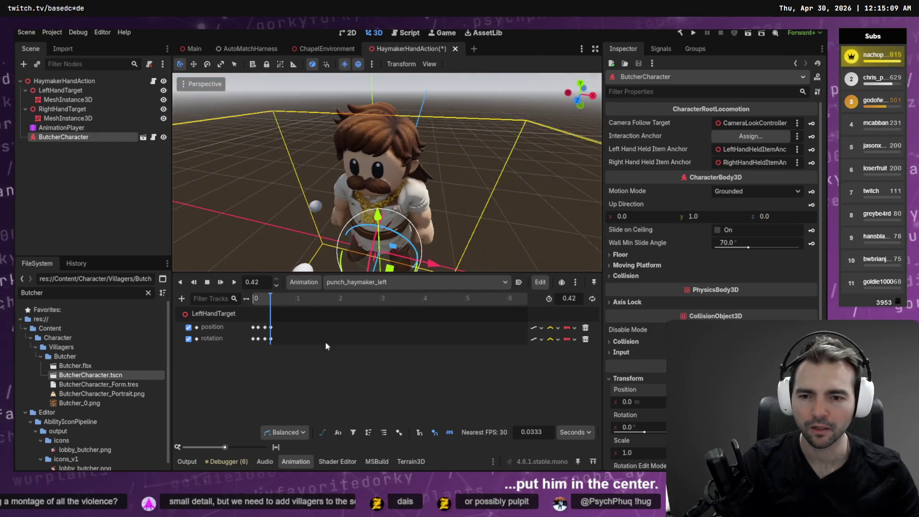
left_click(252, 299)
left_click_drag(287, 192, 220, 139)
left_click_drag(412, 239, 426, 249)
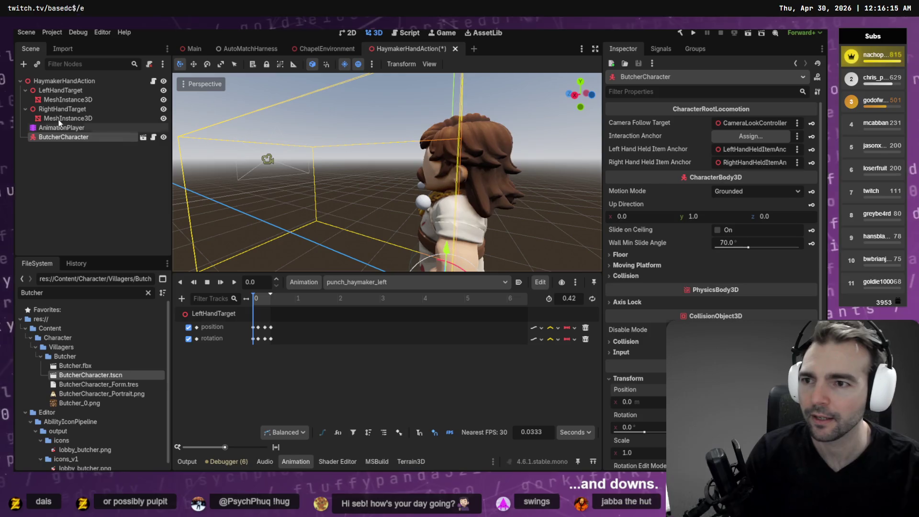
Select LeftHandTarget, then the root node, and save the HaymakerHandAction scene.
double_click(60, 90)
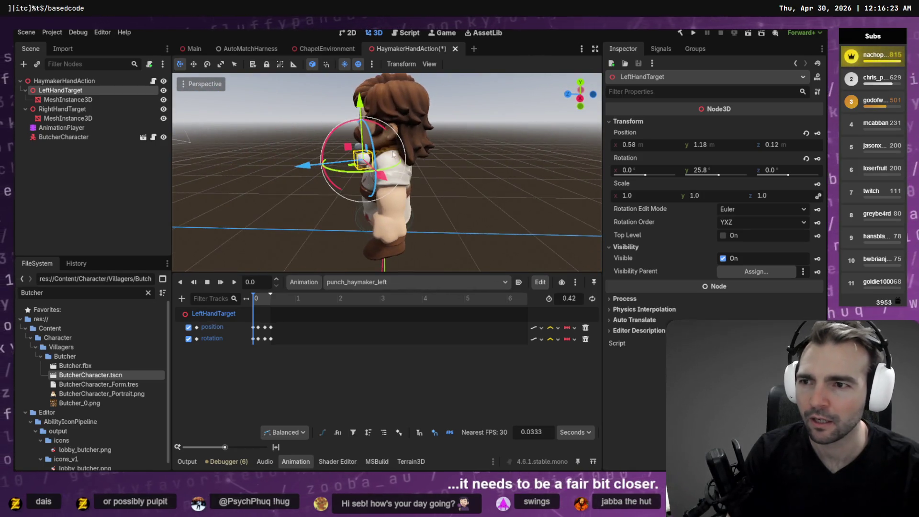
left_click(72, 82)
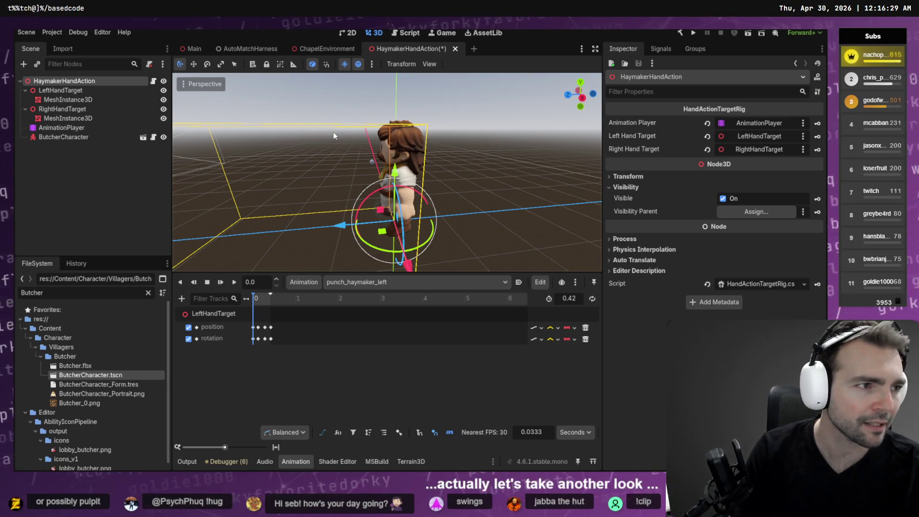
key("F5")
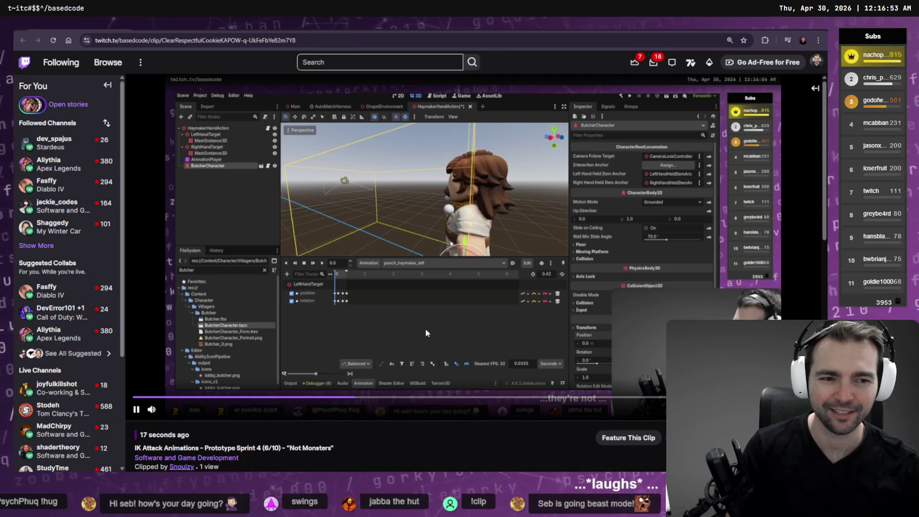
Watch the Twitch clip full screen, exit it, and switch to the running Not Monsters game.
key("f")
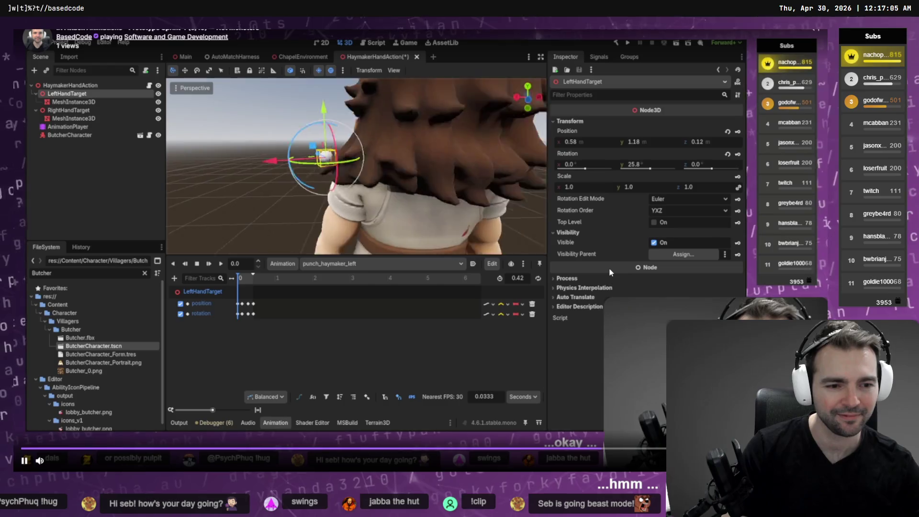
key("Escape")
key("alt+Tab")
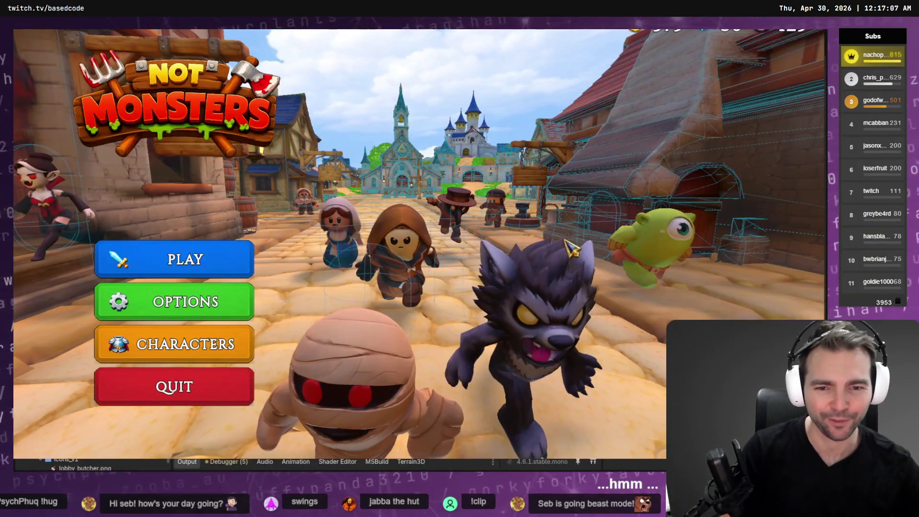
Host a 4-player online room and confirm the Butcher as the villager.
left_click(216, 278)
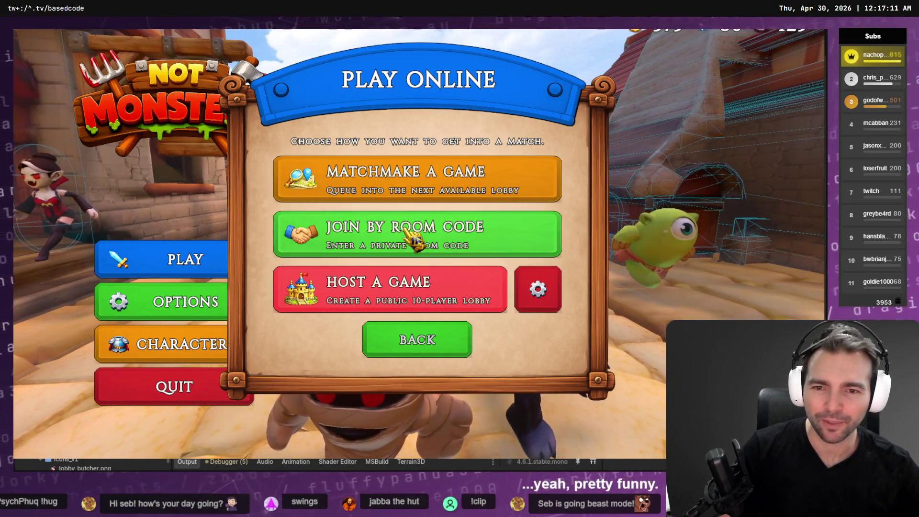
left_click(538, 290)
scroll(430, 287, "down", 6)
left_click(375, 335)
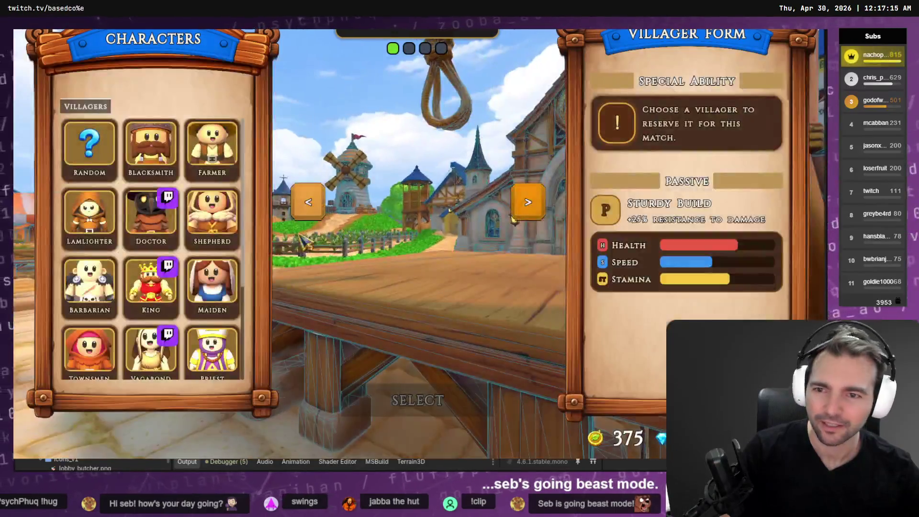
scroll(229, 257, "down", 3)
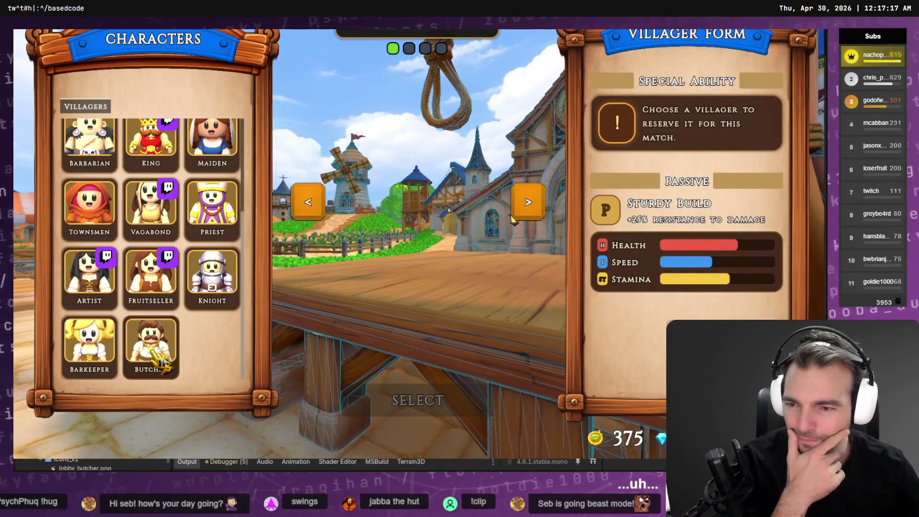
left_click(157, 349)
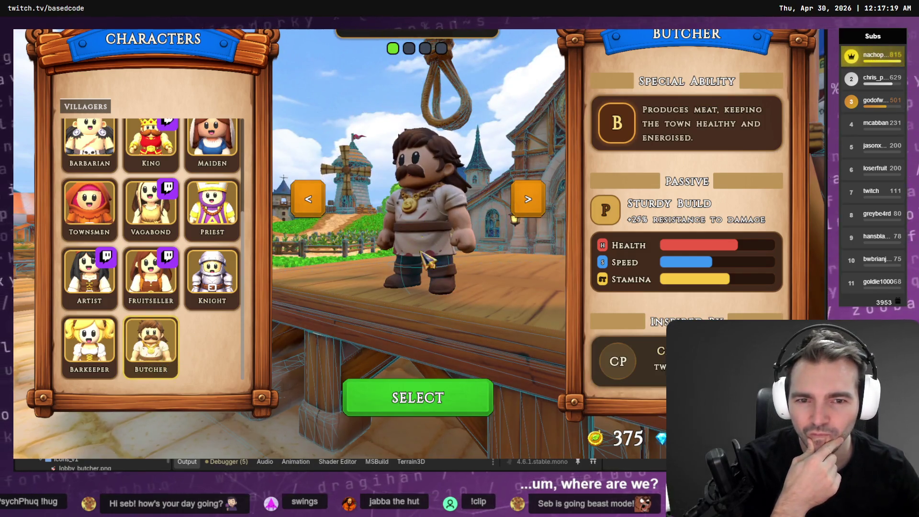
left_click(414, 402)
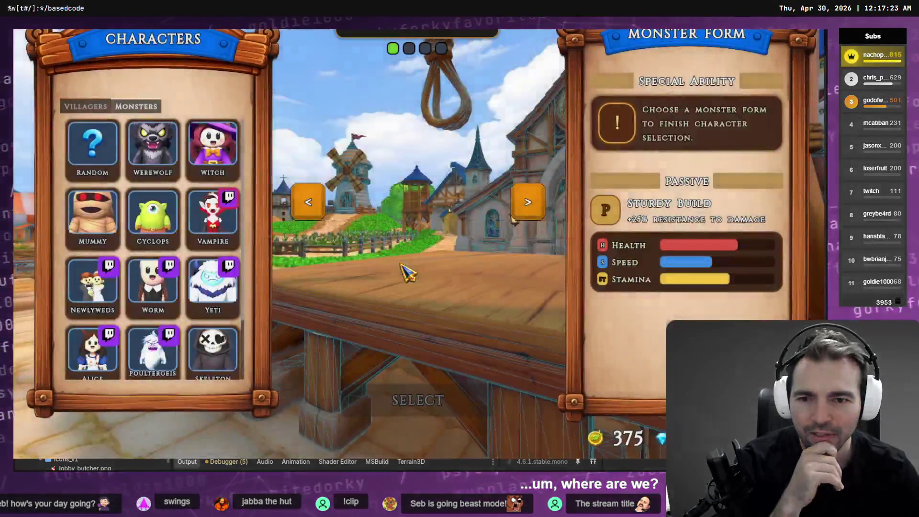
Pick the Yeti monster form and start the match.
left_click(153, 144)
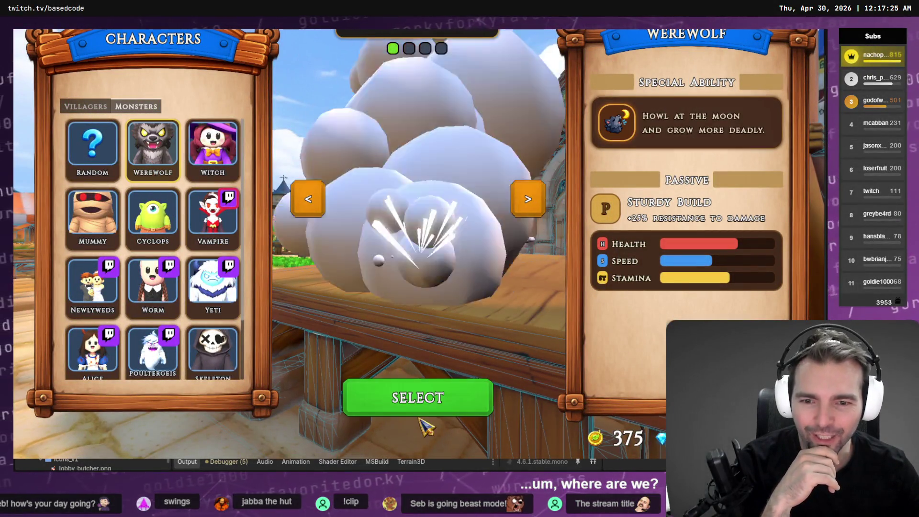
left_click(221, 260)
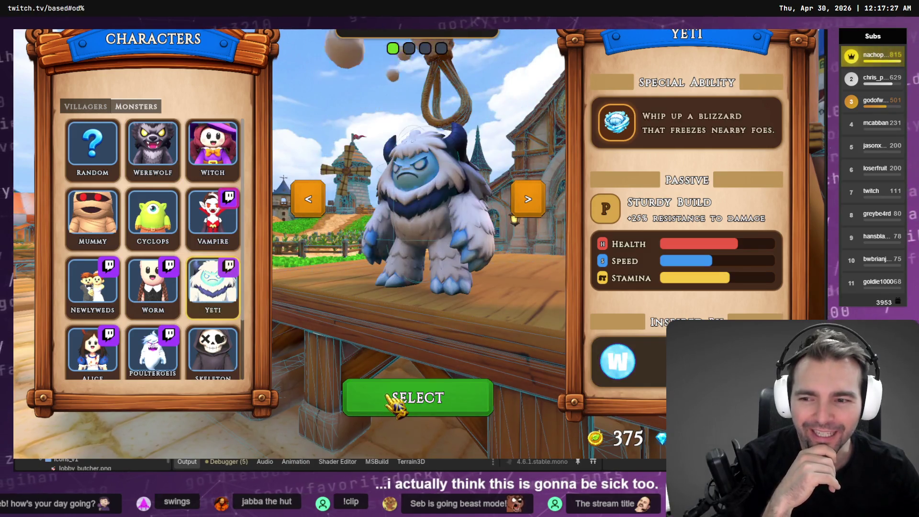
left_click(396, 402)
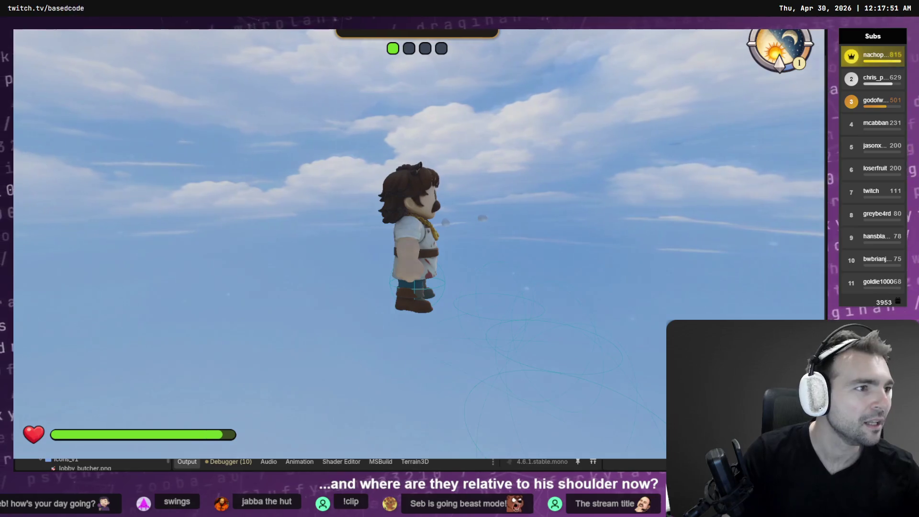
Stop the game, look over the butcher, and select AnimationPlayer then RightHandTarget.
key("F8")
key("w")
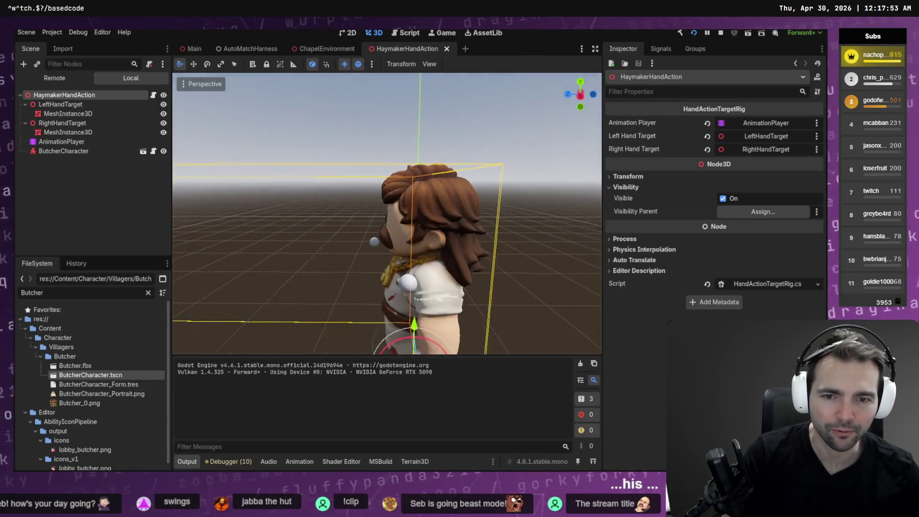
key("s")
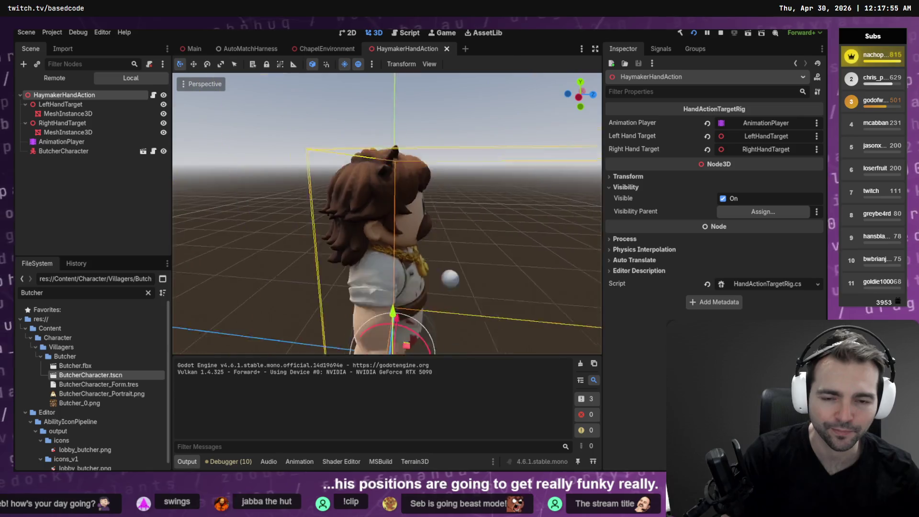
key("d")
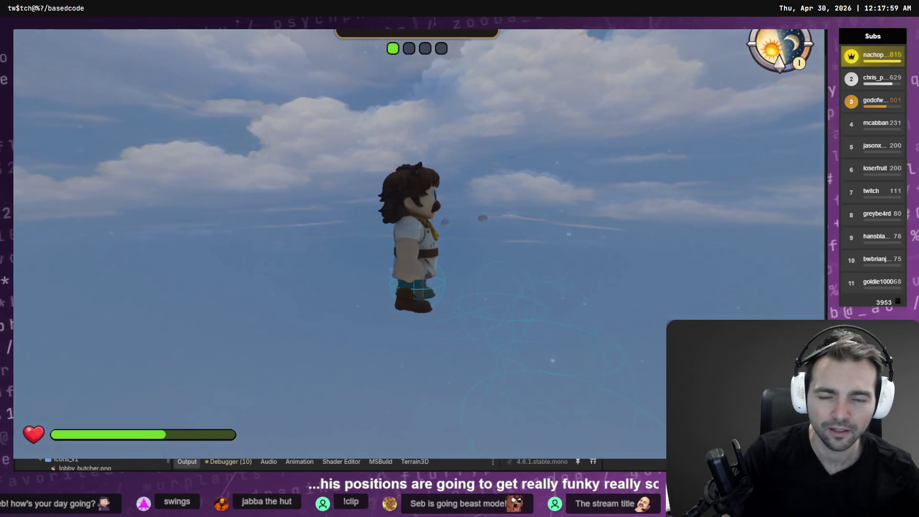
key("F8")
key("a")
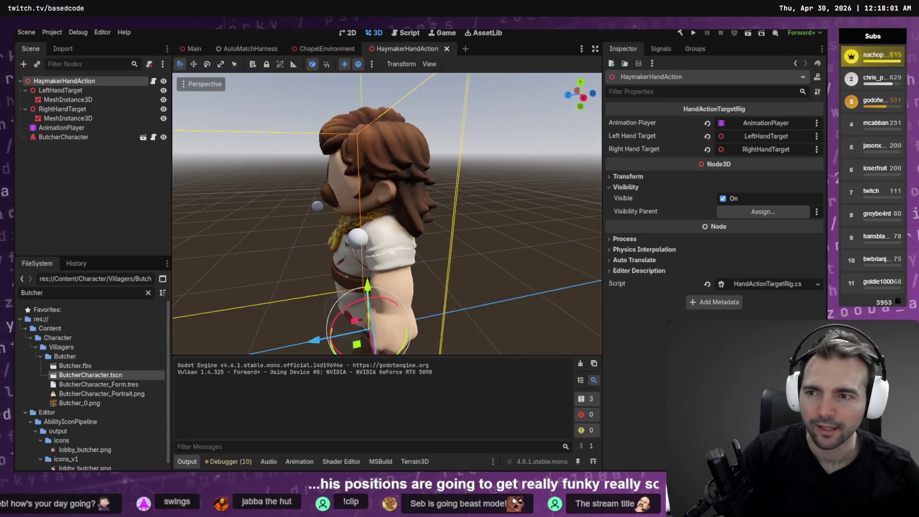
left_click(61, 127)
left_click(62, 110)
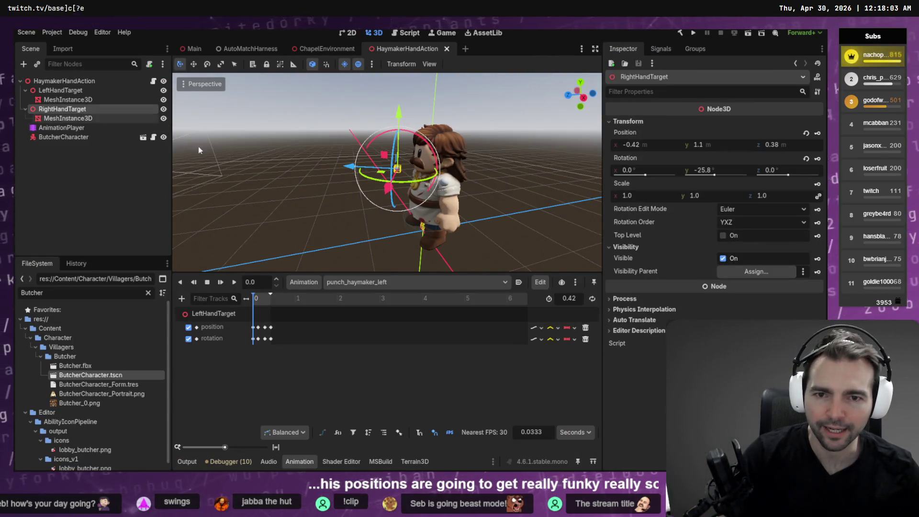
Drag LeftHandTarget in toward the chest and lower it to 0.473, 1.08, 0.4.
key("f")
left_click_drag(364, 230, 428, 244)
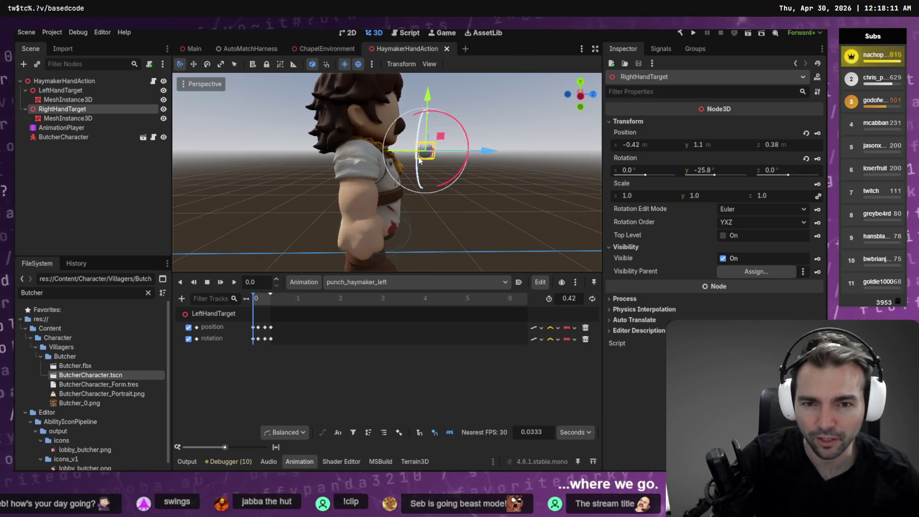
mouse_move(474, 140)
left_mouse_down()
mouse_move(374, 162)
mouse_move(450, 177)
left_mouse_up()
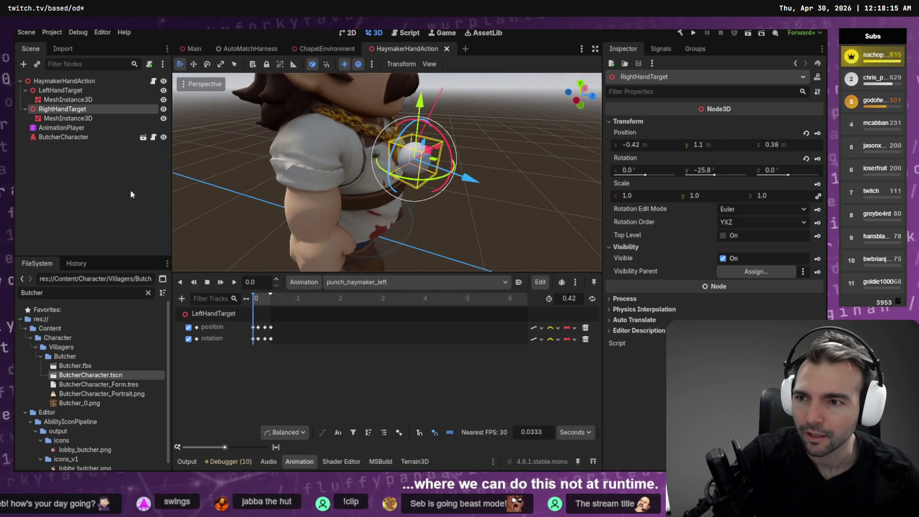
left_click(83, 90)
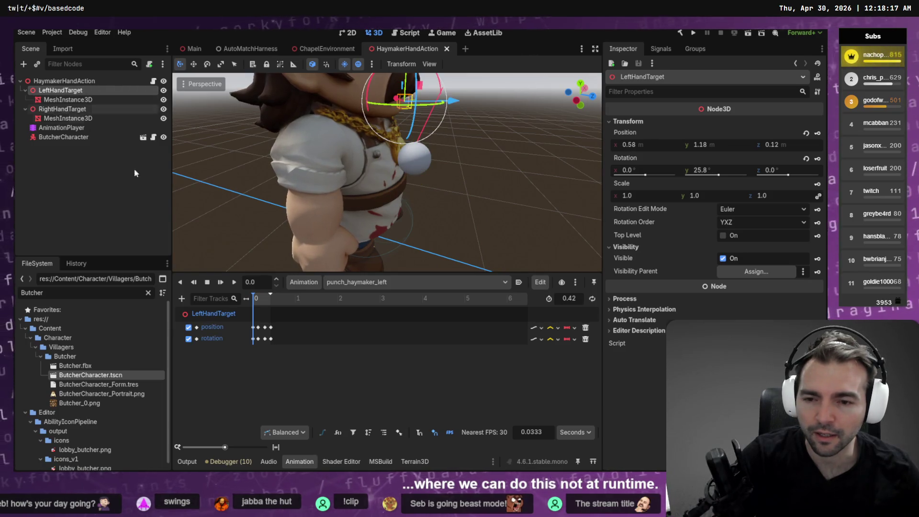
left_click_drag(383, 191, 335, 186)
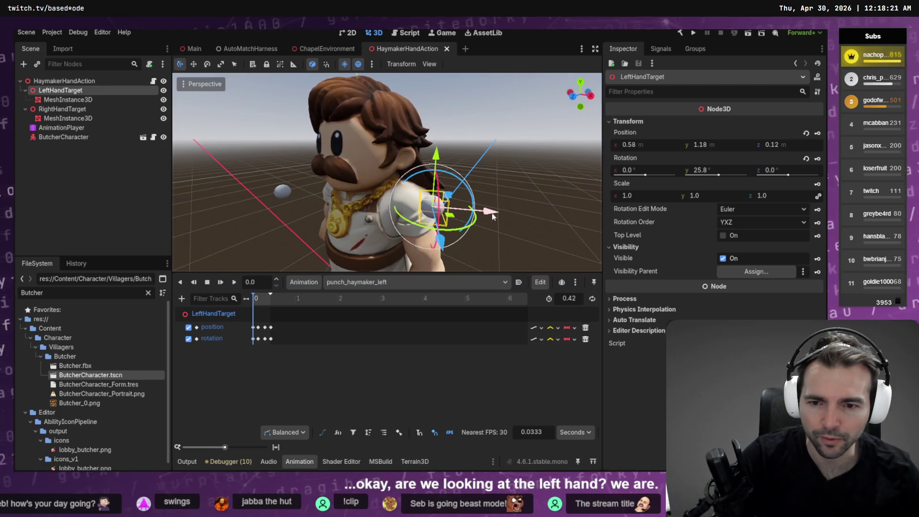
left_click_drag(493, 217, 376, 228)
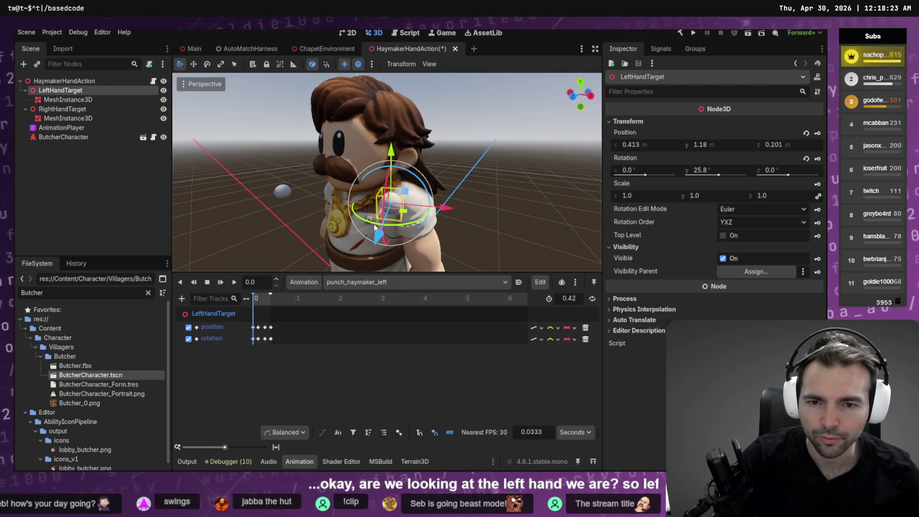
left_click_drag(390, 147, 384, 192)
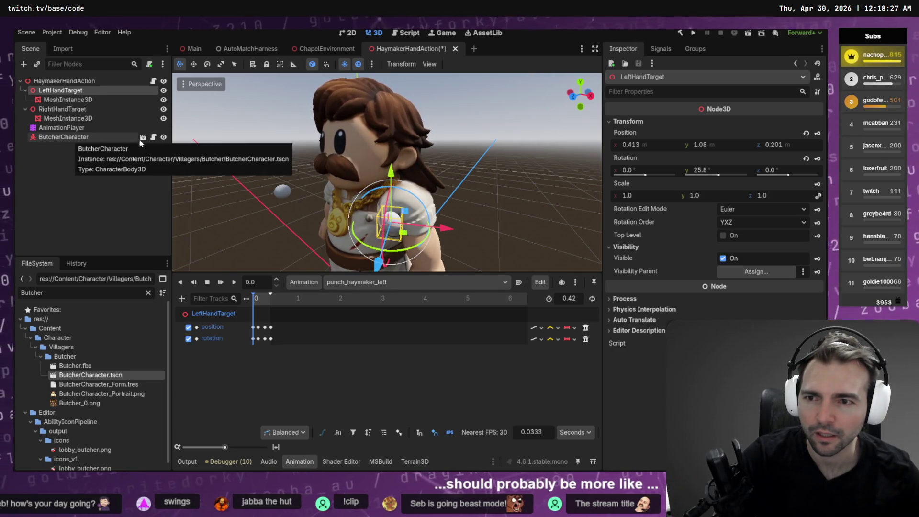
mouse_move(462, 226)
left_mouse_down()
mouse_move(452, 227)
mouse_move(470, 202)
left_mouse_up()
left_click_drag(351, 186, 330, 184)
left_click(68, 99)
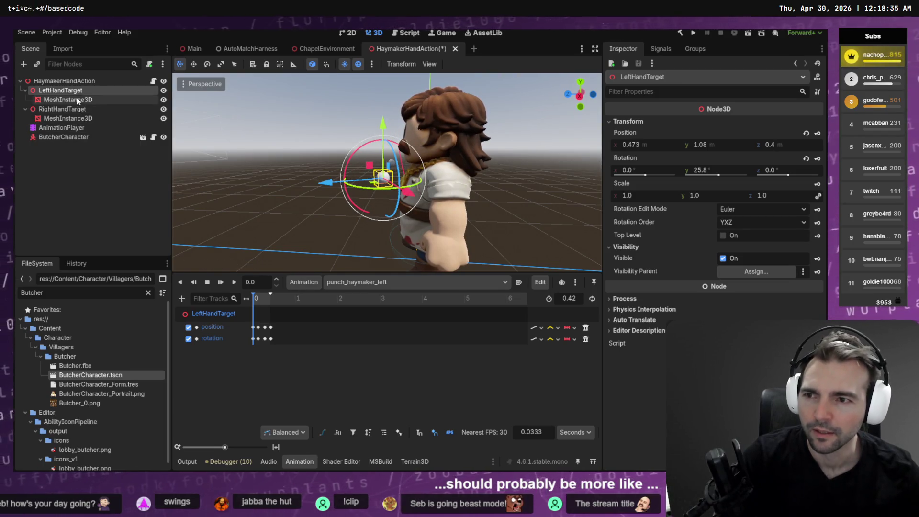
Change the left hand marker's mesh to a CapsuleMesh and switch to rotate mode.
left_click(799, 131)
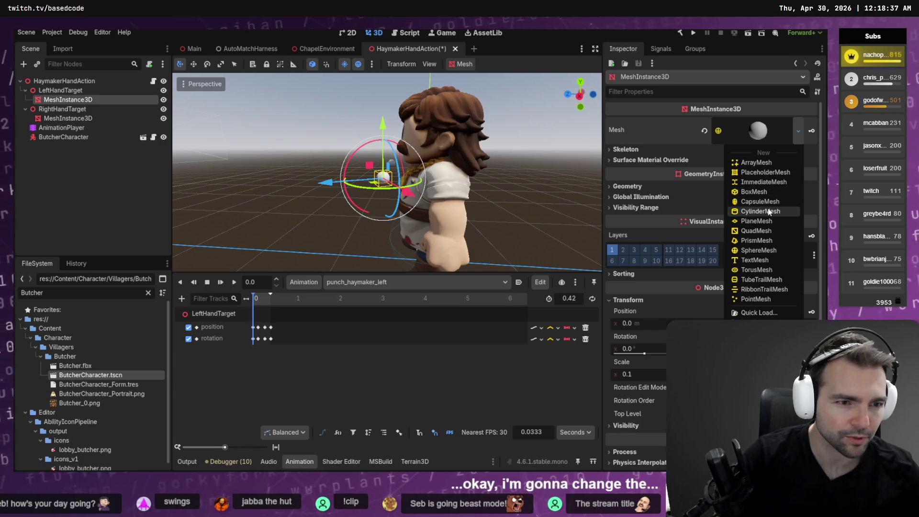
left_click(770, 201)
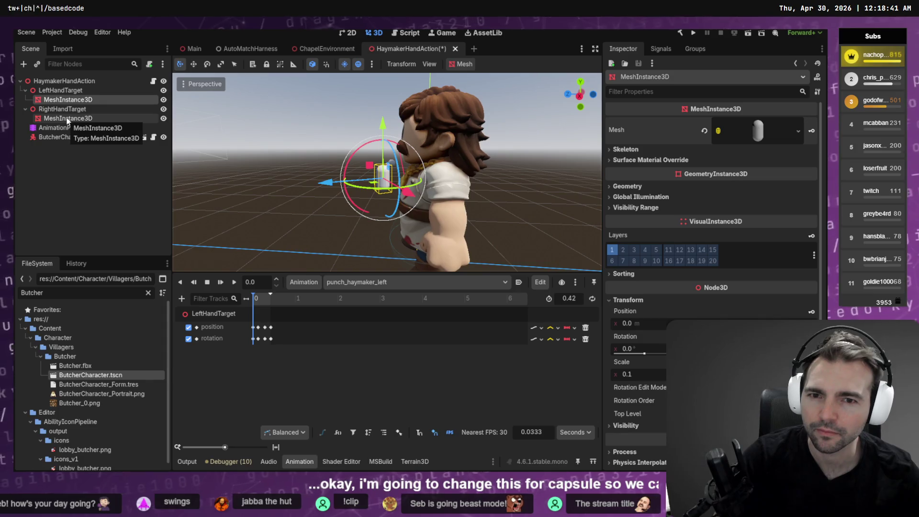
key("e")
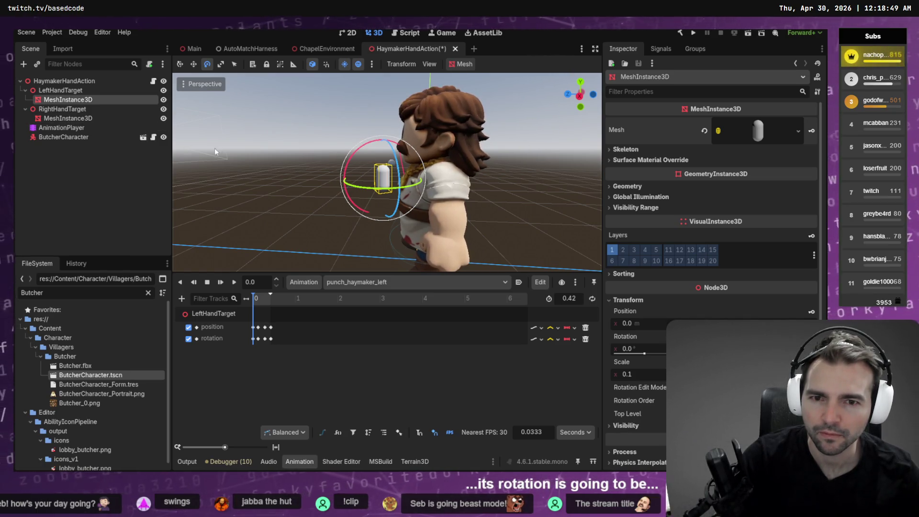
Change the right hand marker's mesh from a sphere to a CapsuleMesh.
left_click(91, 119)
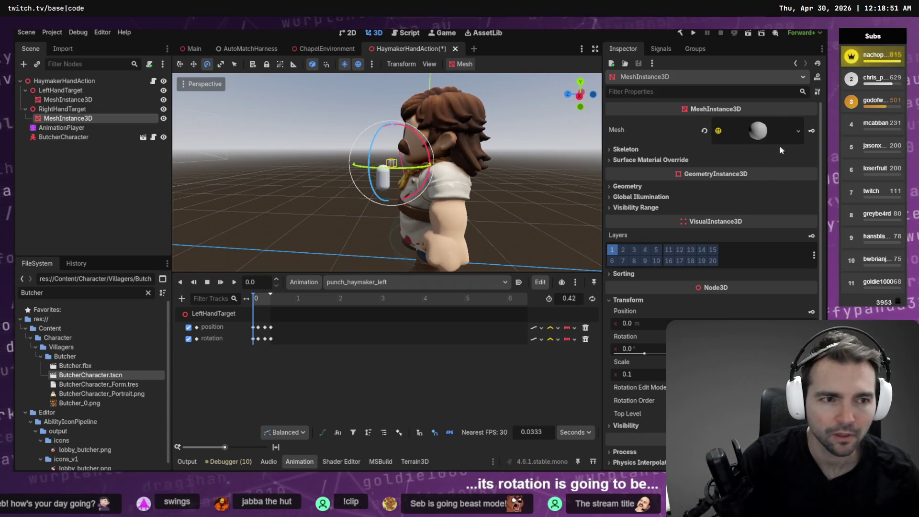
left_click(800, 131)
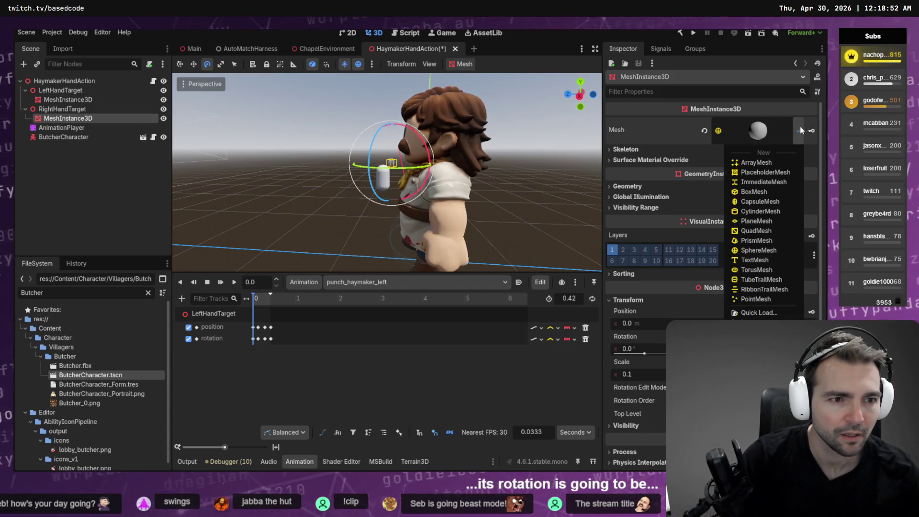
left_click(777, 202)
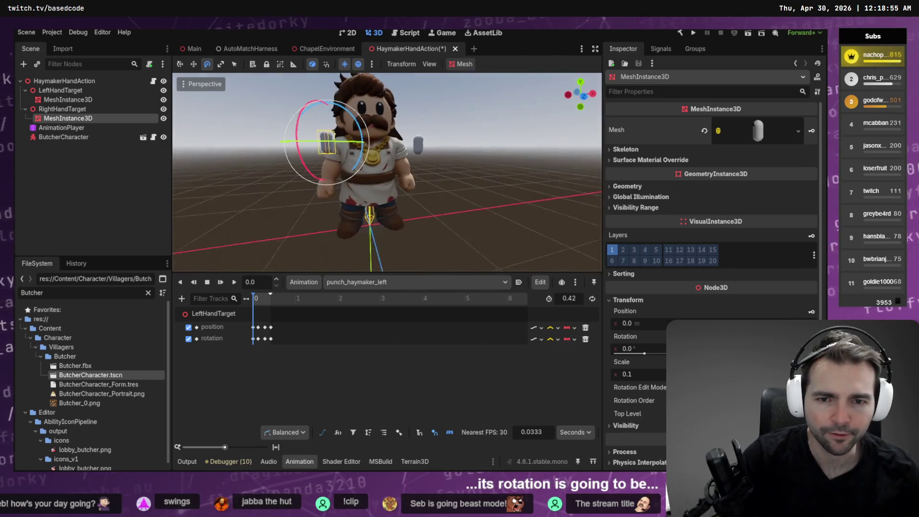
left_click_drag(388, 173, 268, 172)
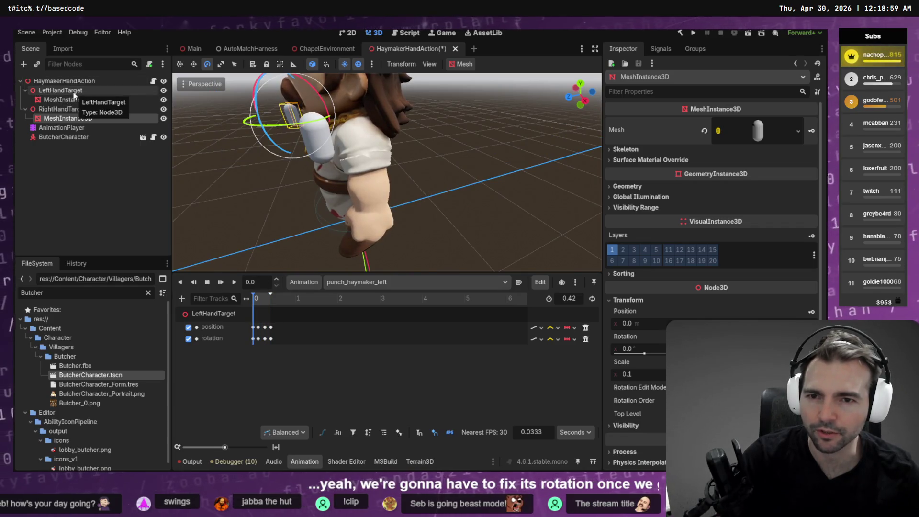
Move LeftHandTarget down and inward to 0.32, 0.81, 0.233, previewing the pose at 0.14 s.
left_click(67, 91)
key("f")
left_click_drag(335, 173, 450, 172)
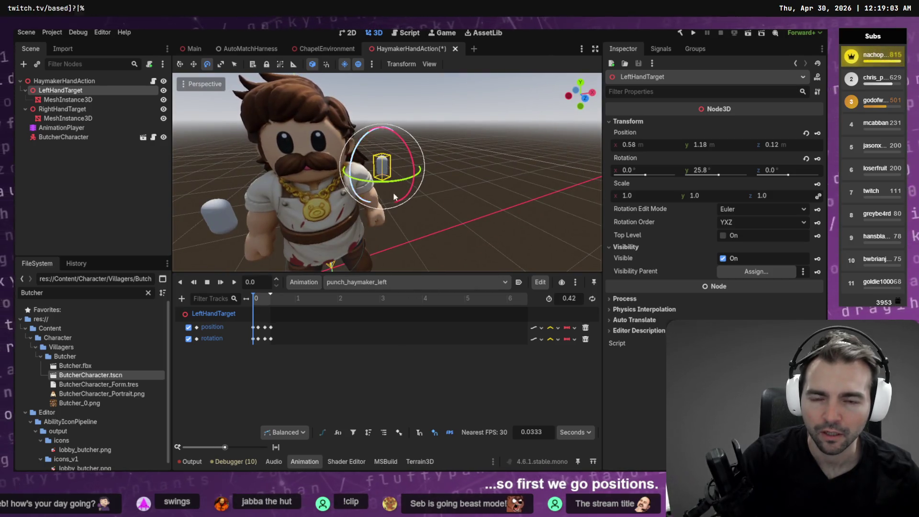
left_click_drag(397, 249, 423, 251)
mouse_move(410, 164)
left_mouse_down()
mouse_move(398, 172)
mouse_move(498, 176)
left_mouse_up()
mouse_move(414, 113)
left_mouse_down()
mouse_move(413, 156)
mouse_move(357, 160)
left_mouse_up()
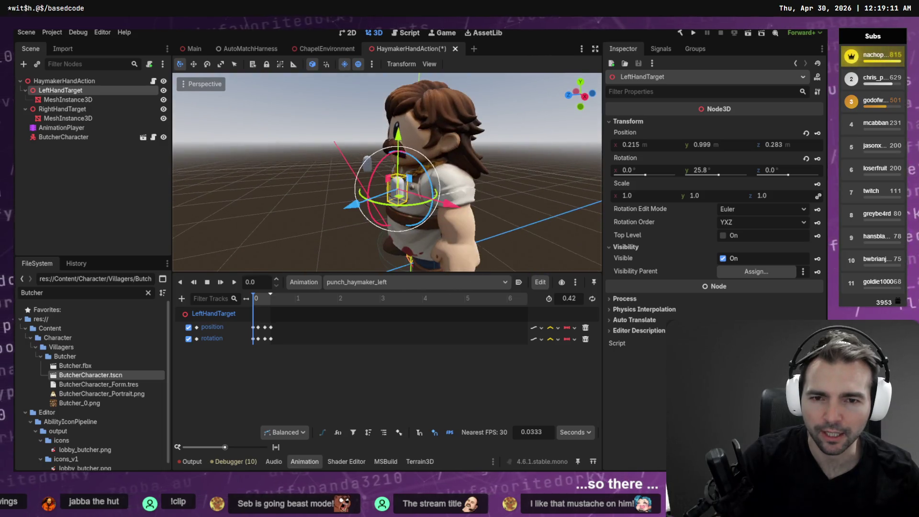
mouse_move(448, 203)
left_mouse_down()
mouse_move(475, 229)
mouse_move(442, 222)
left_mouse_up()
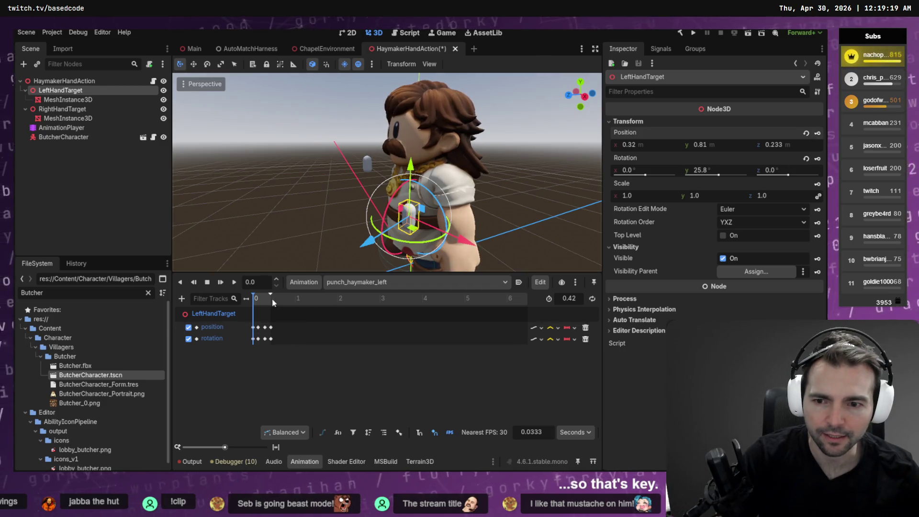
left_click_drag(256, 299, 260, 292)
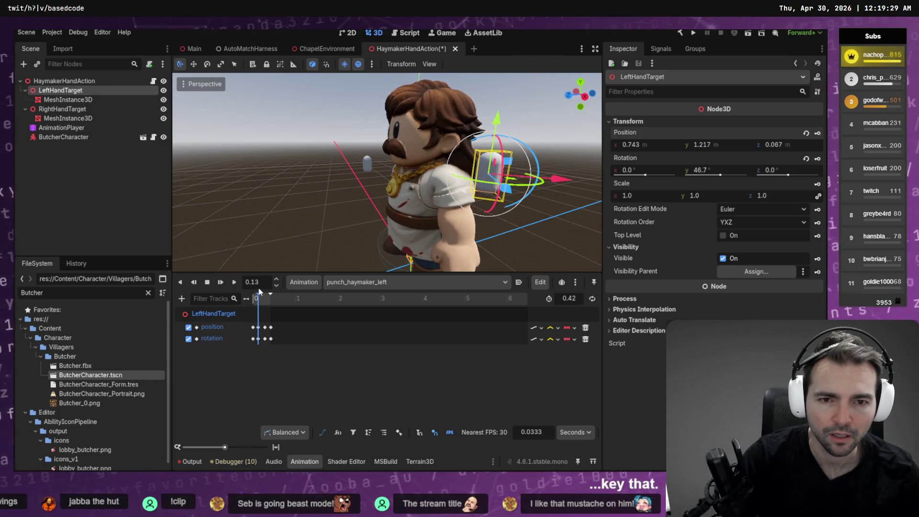
left_click(575, 329)
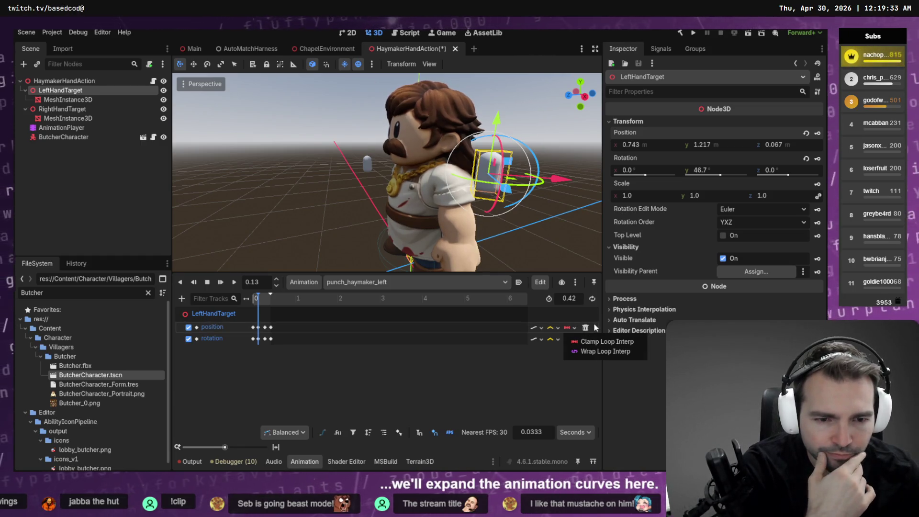
Enable onion skinning for punch_haymaker_left with Include Gizmos (3D) checked.
left_click(594, 326)
right_click(470, 326)
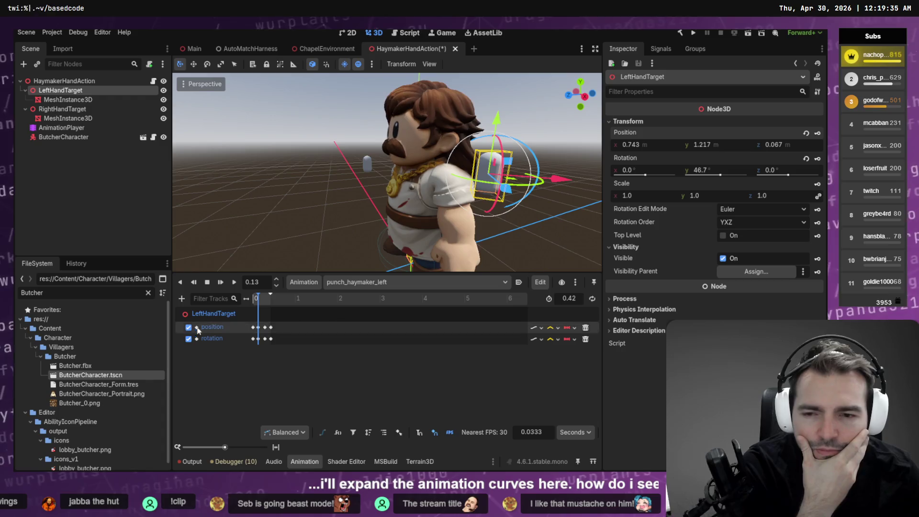
left_click(575, 283)
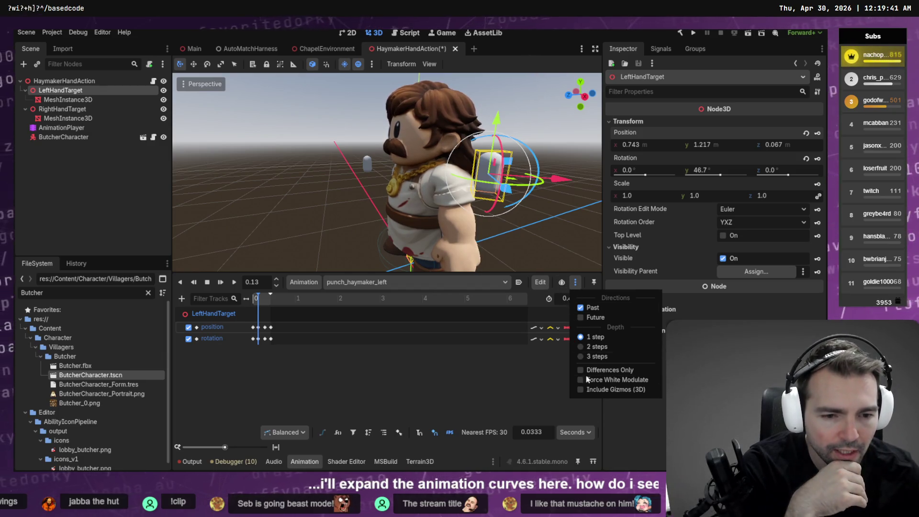
left_click(593, 389)
left_click(575, 283)
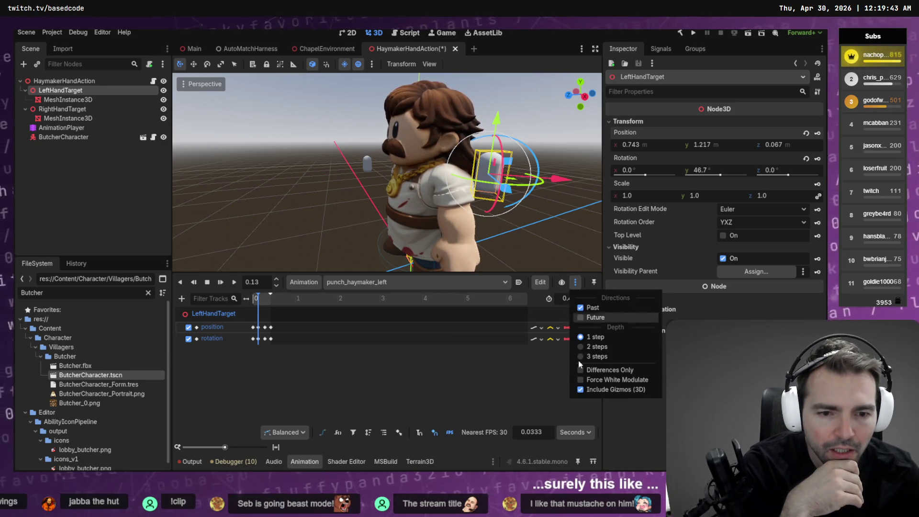
left_click(565, 284)
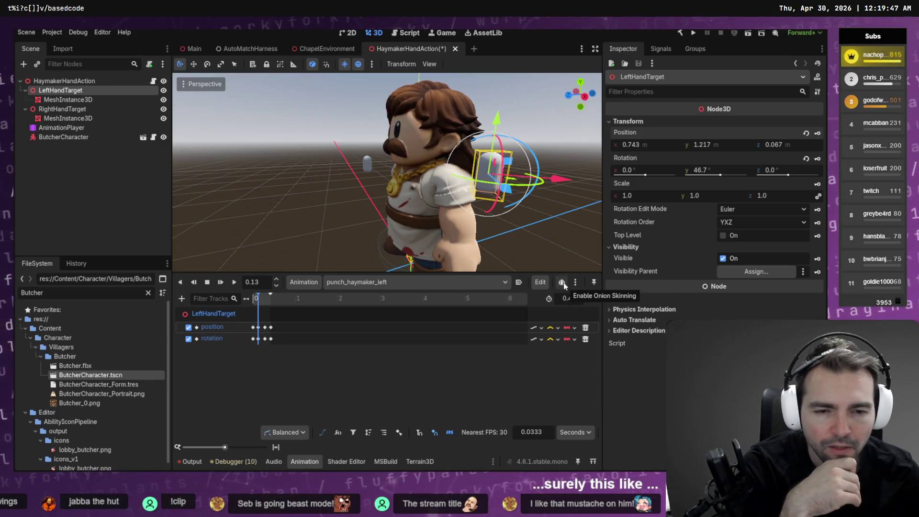
left_click(563, 283)
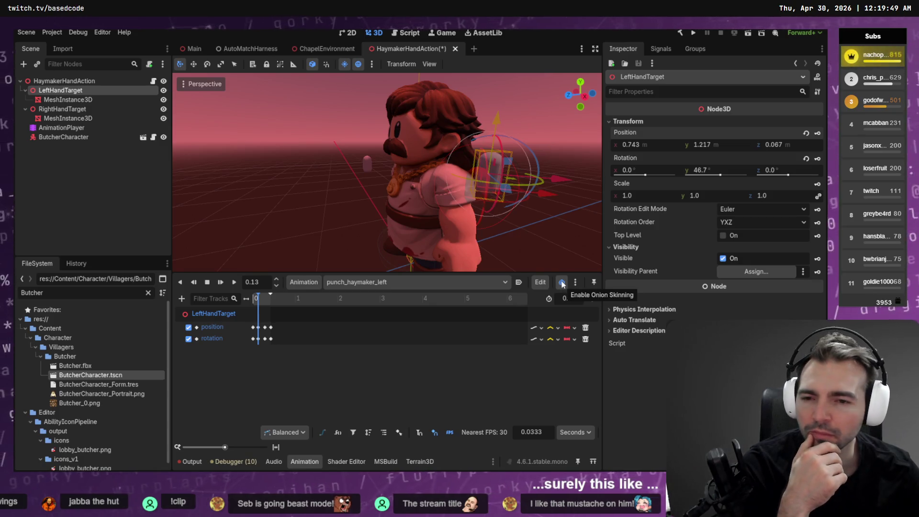
Scrub the punch from the start, comparing the view with onion skinning off and on.
left_click(252, 298)
left_click_drag(254, 300, 261, 299)
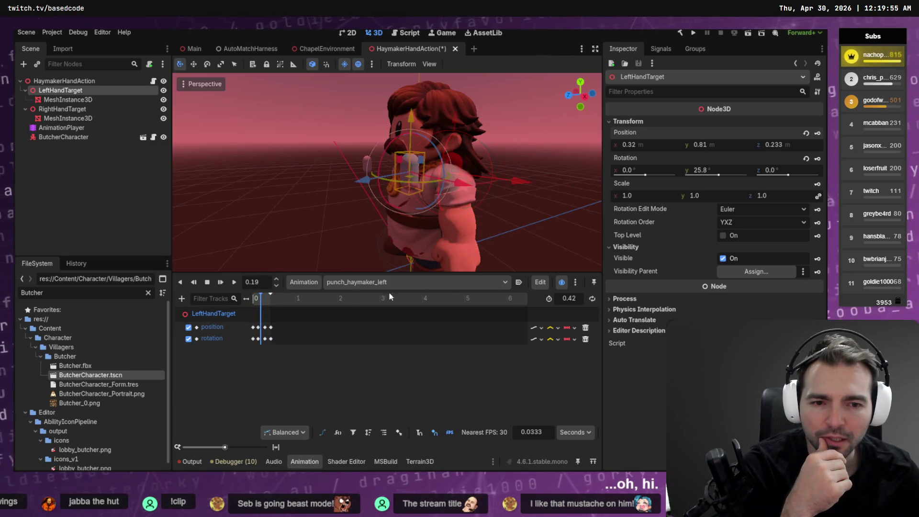
left_click(564, 286)
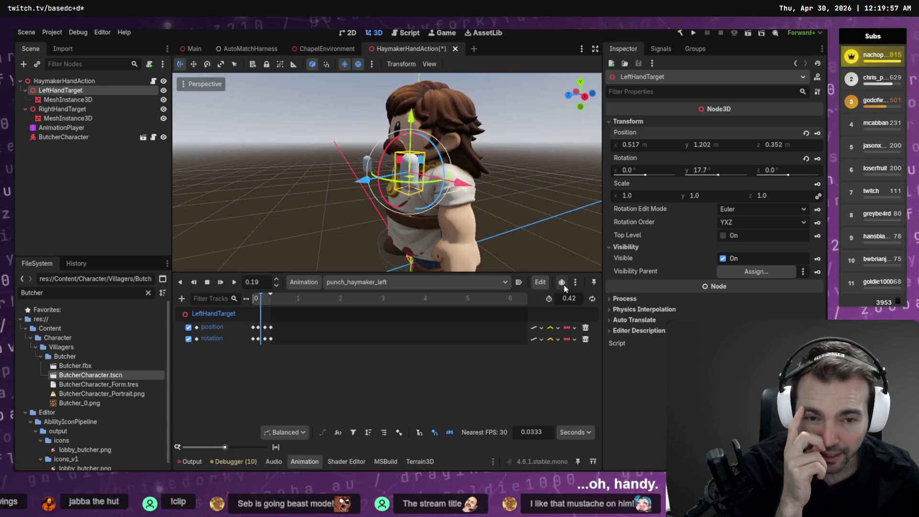
left_click(564, 285)
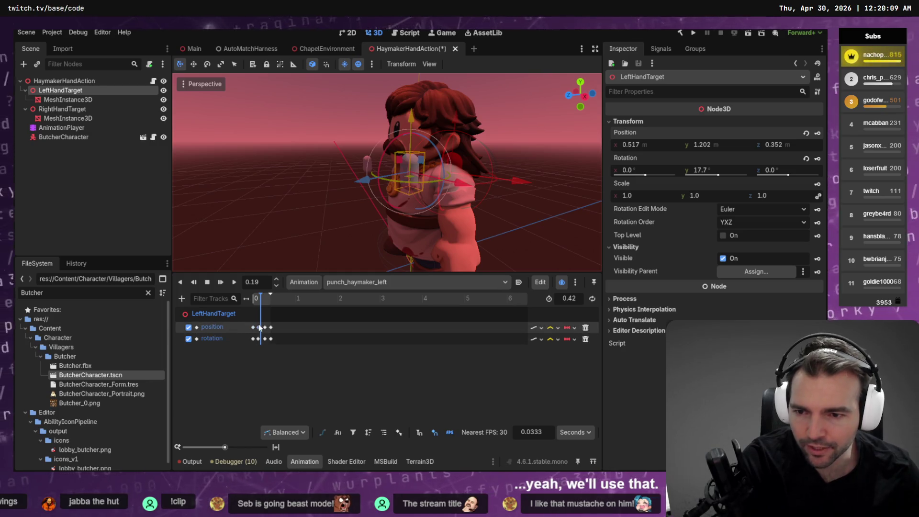
mouse_move(260, 326)
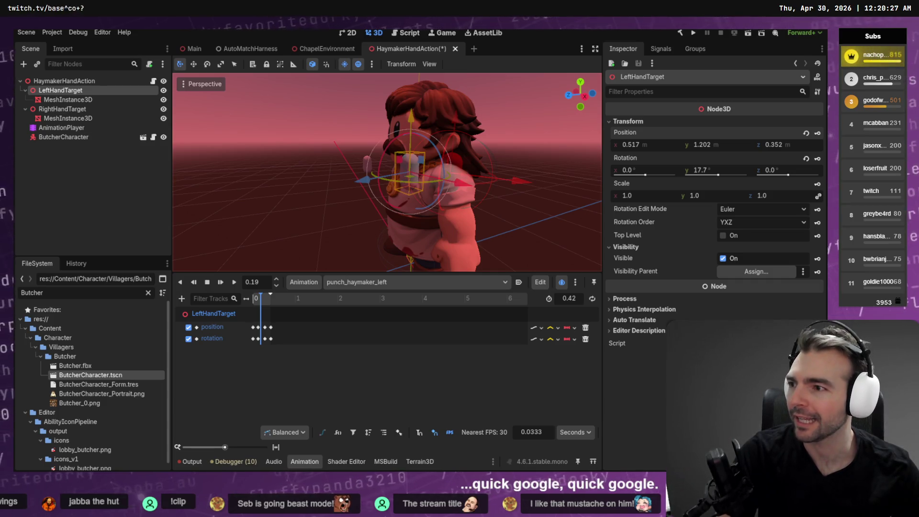
key("super+b")
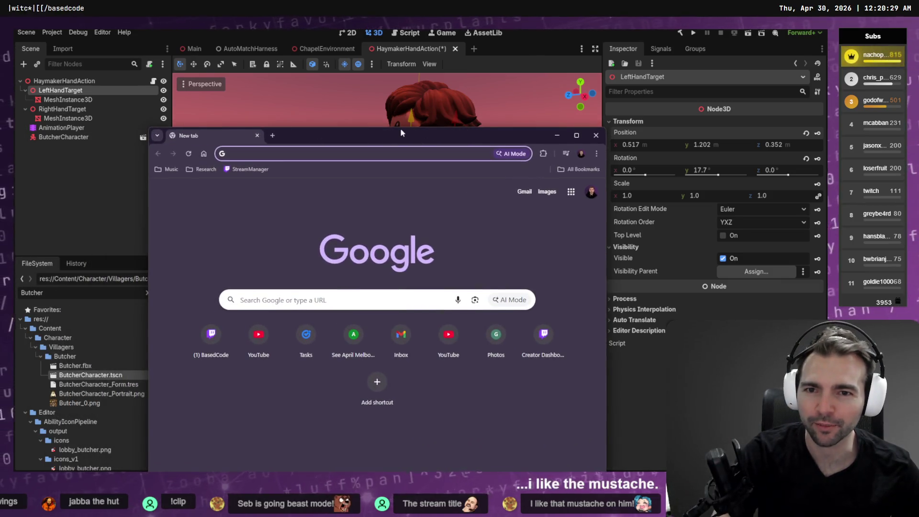
double_click(397, 140)
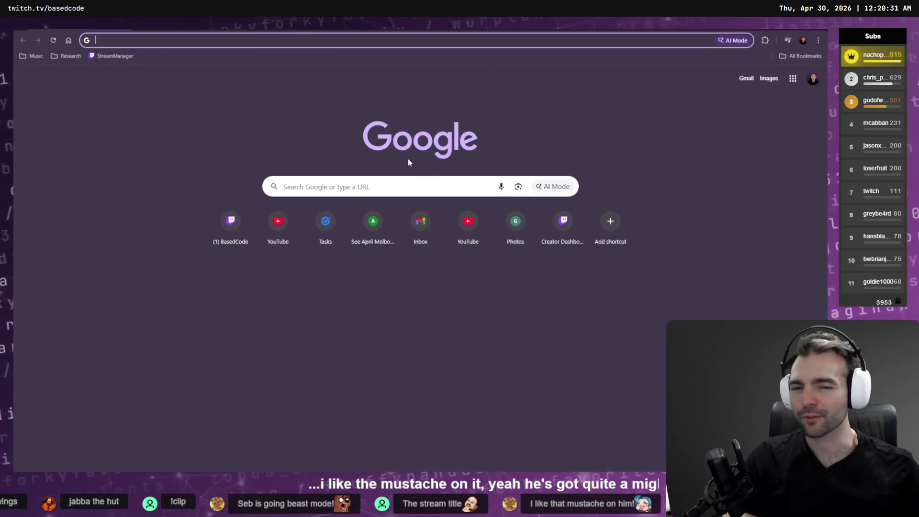
left_click(396, 189)
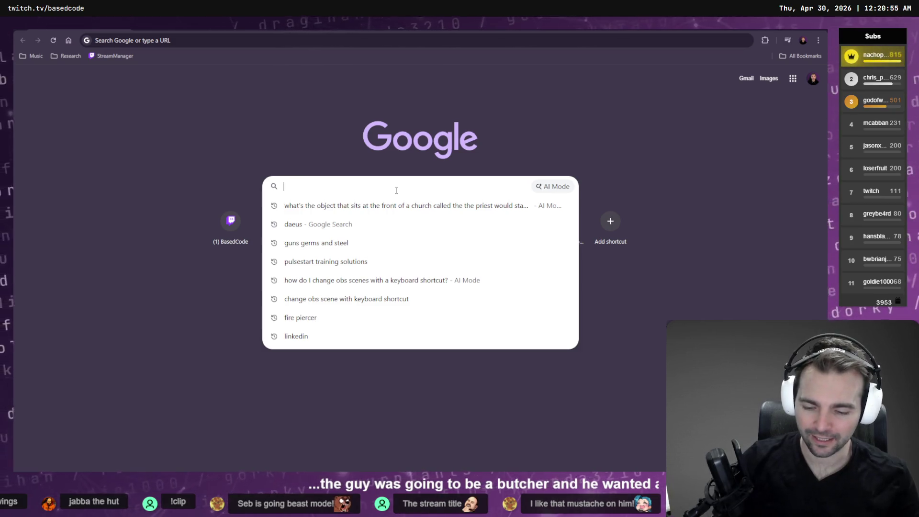
type("turn on animatio")
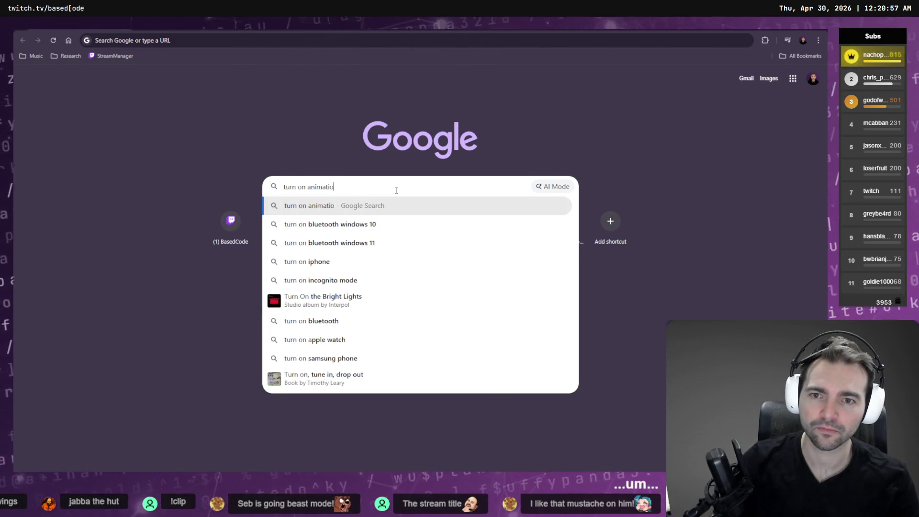
type("n curves in godot U")
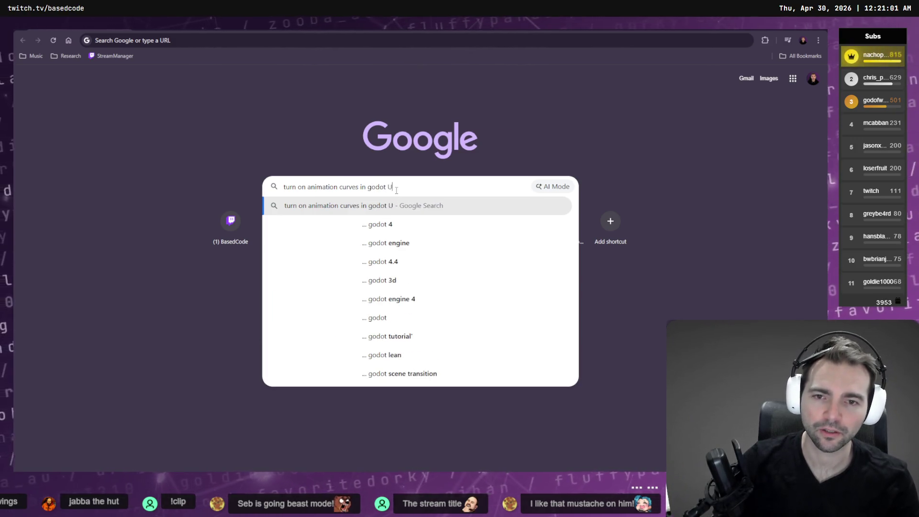
type("I")
key("Return")
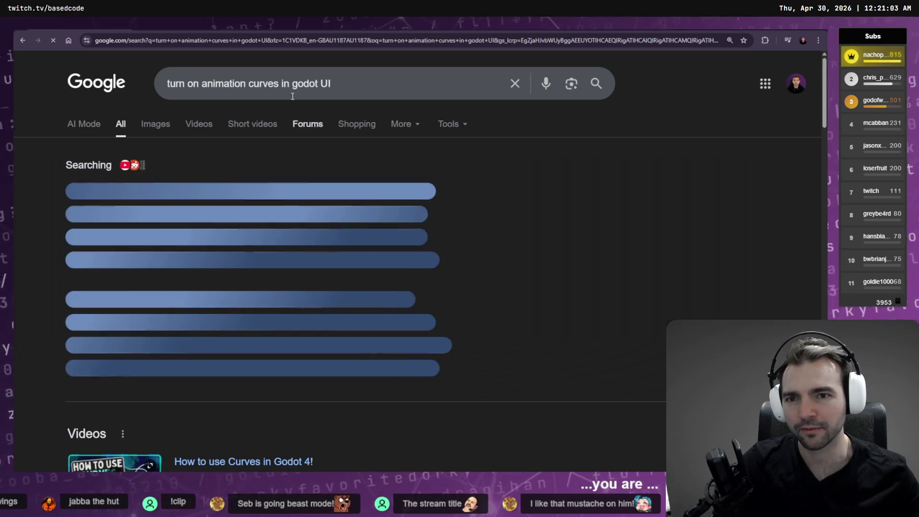
left_click(356, 98)
key("Left")
key("Left")
key("Left")
type("animator")
key("Return")
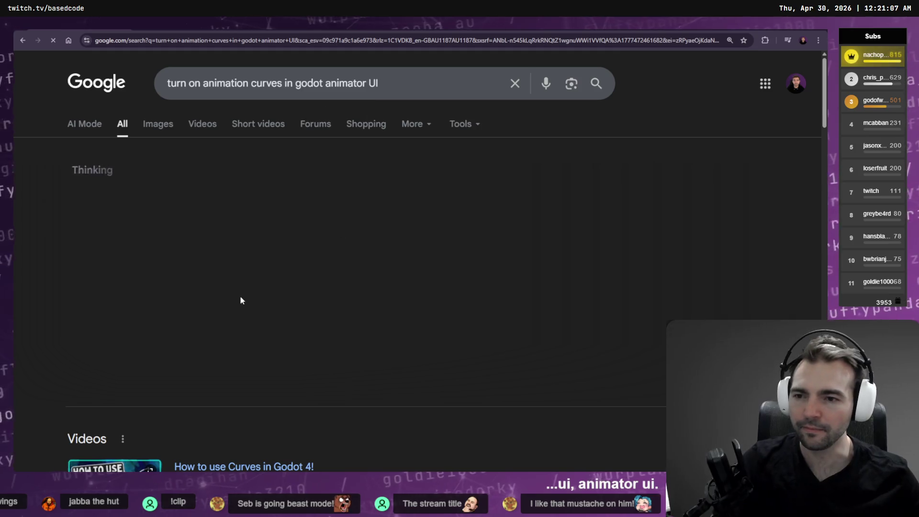
left_click(287, 378)
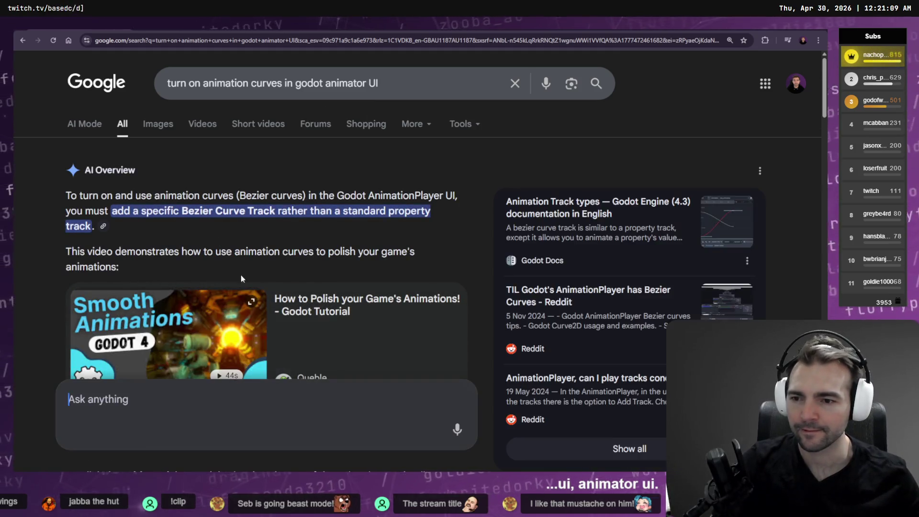
scroll(230, 285, "down", 4)
scroll(187, 241, "down", 1)
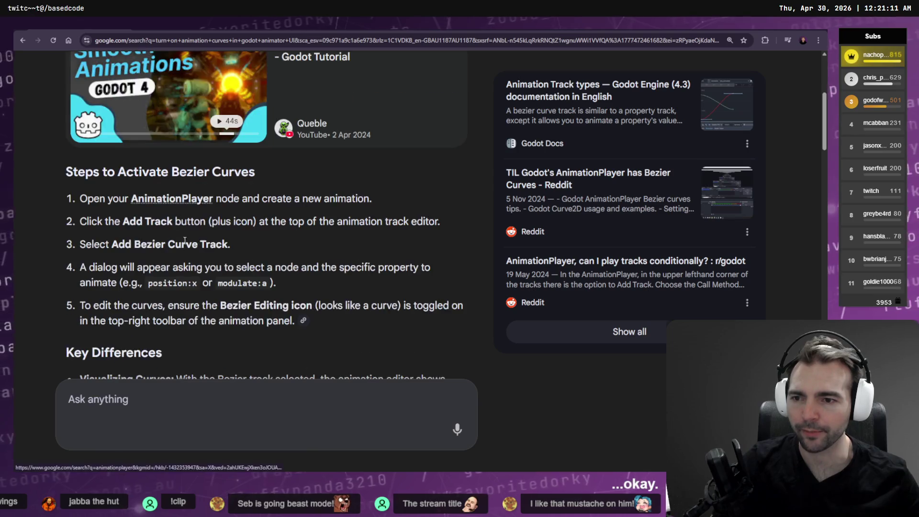
scroll(158, 241, "down", 1)
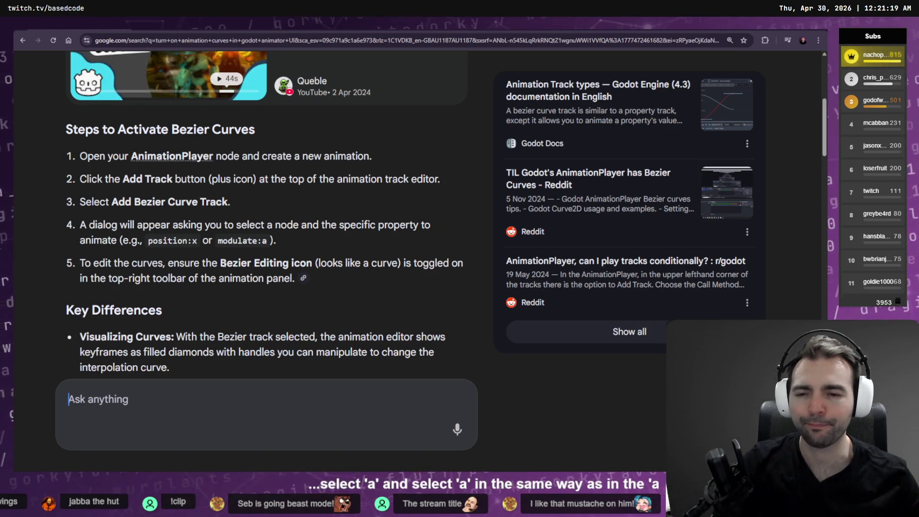
mouse_move(300, 266)
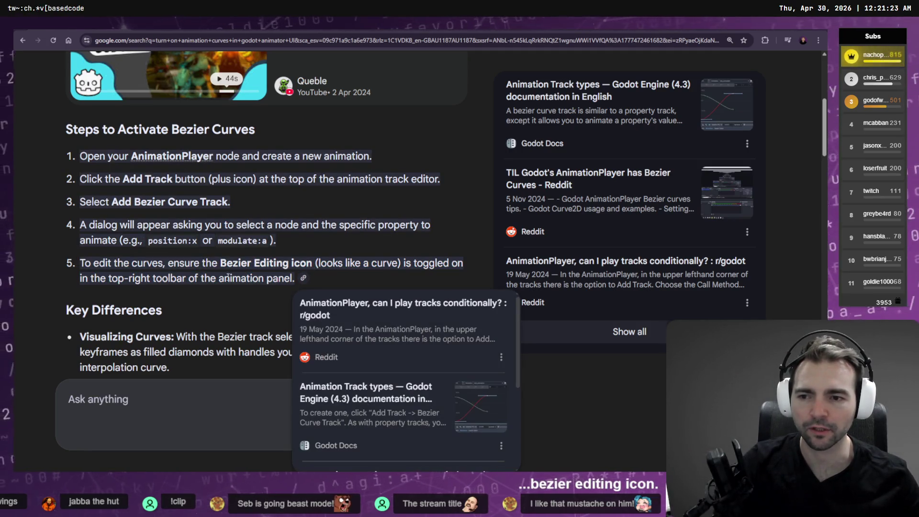
key("alt+Tab")
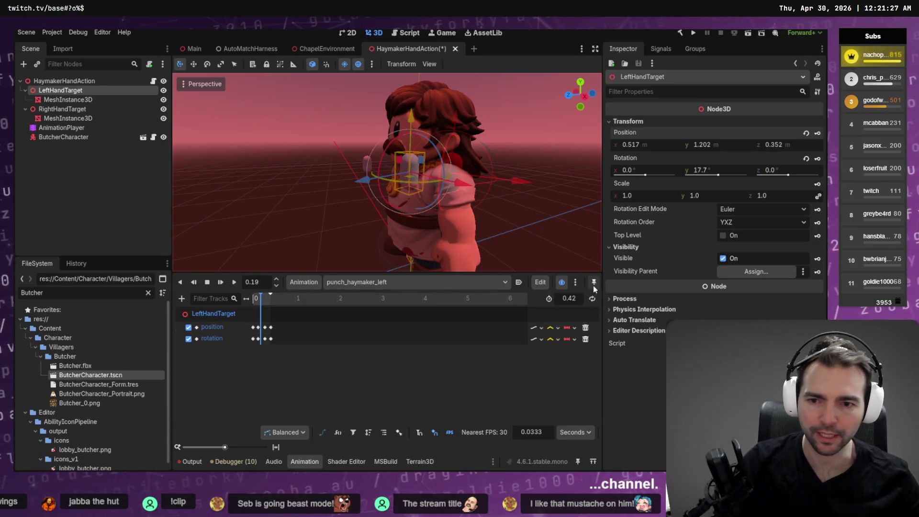
Widen the viewport and animation panel, then turn onion skinning back on.
left_click(562, 284)
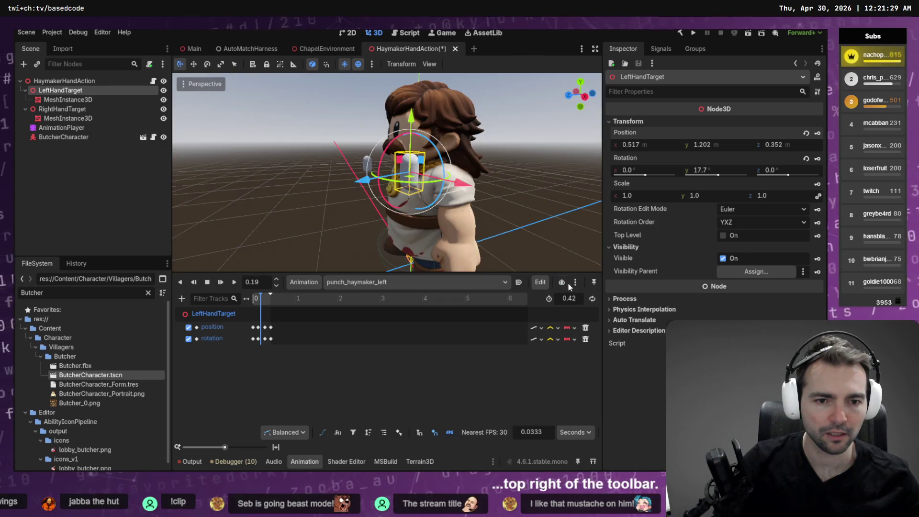
left_click(575, 282)
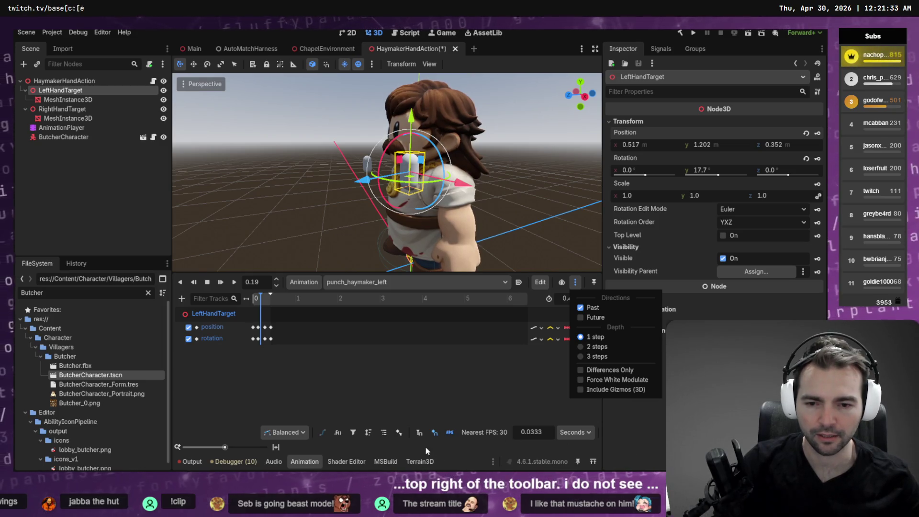
left_click(363, 440)
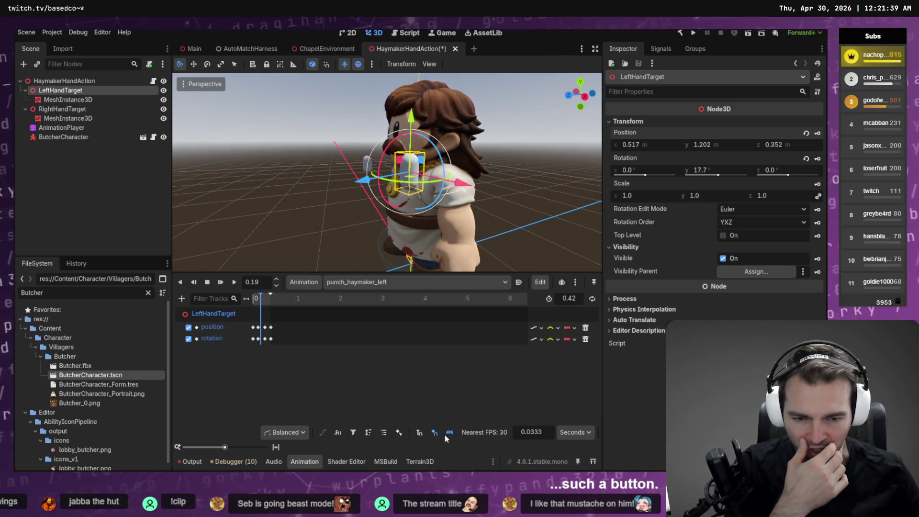
mouse_move(604, 268)
left_mouse_down()
mouse_move(642, 254)
mouse_move(708, 265)
mouse_move(619, 273)
mouse_move(660, 276)
mouse_move(595, 188)
mouse_move(599, 226)
left_mouse_up()
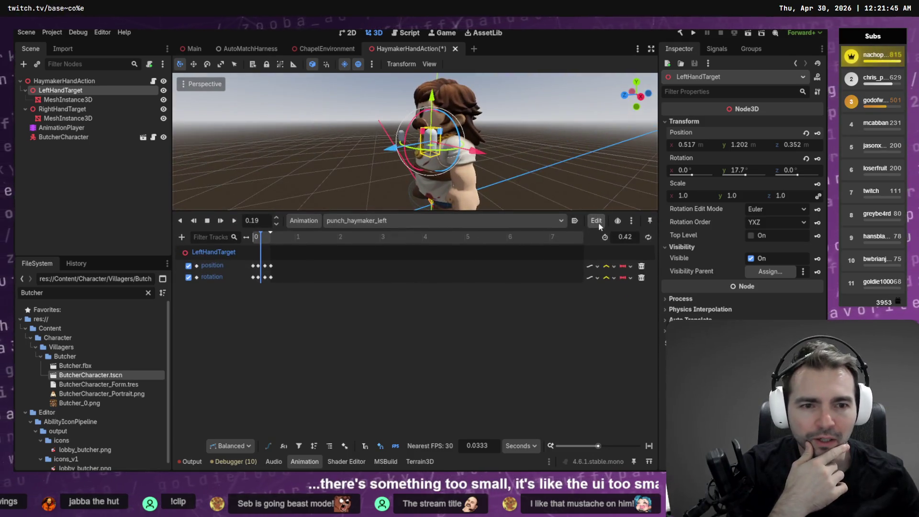
left_click(598, 223)
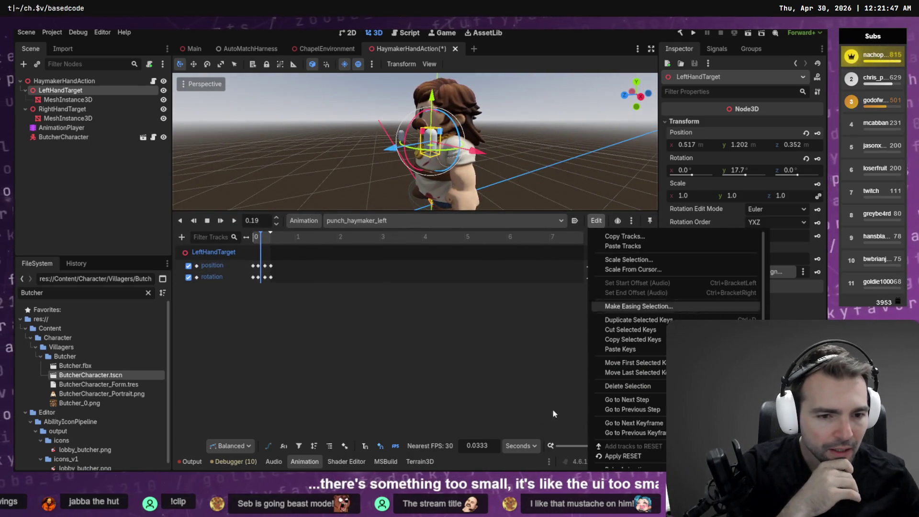
left_click(450, 341)
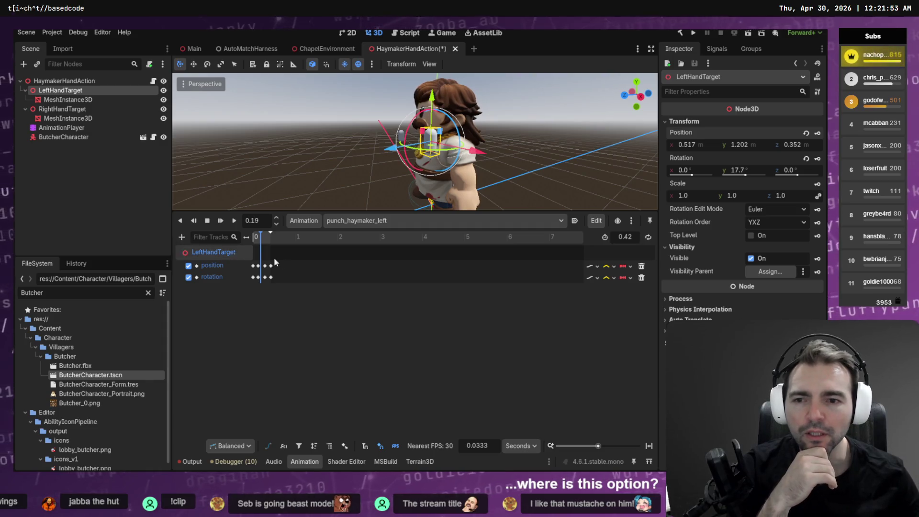
scroll(415, 155, "up", 5)
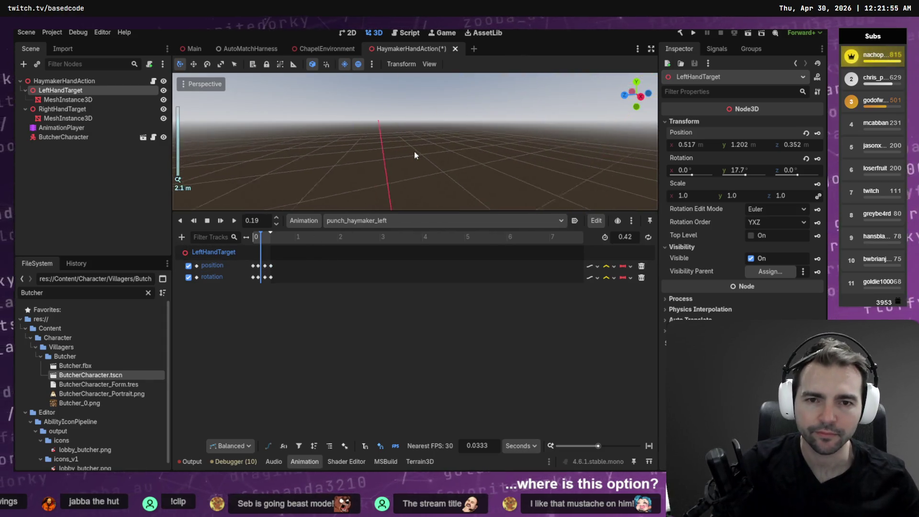
scroll(415, 152, "down", 6)
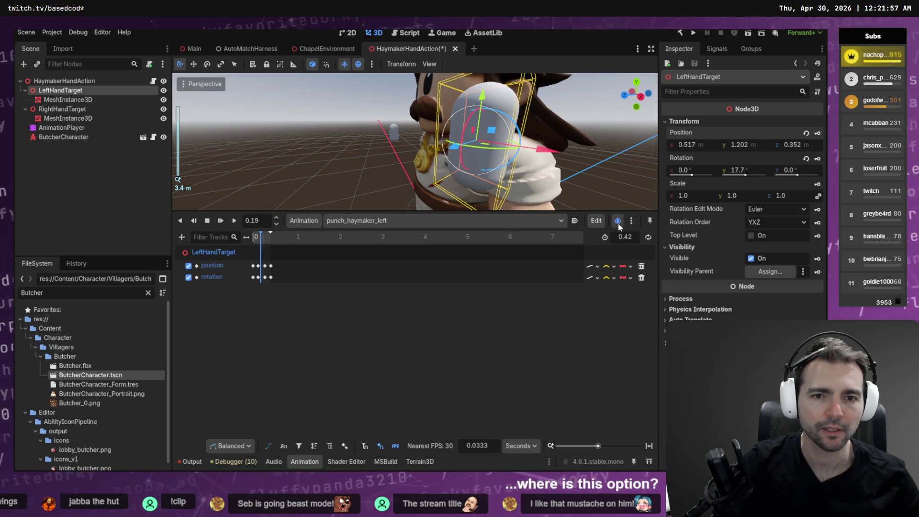
left_click(618, 222)
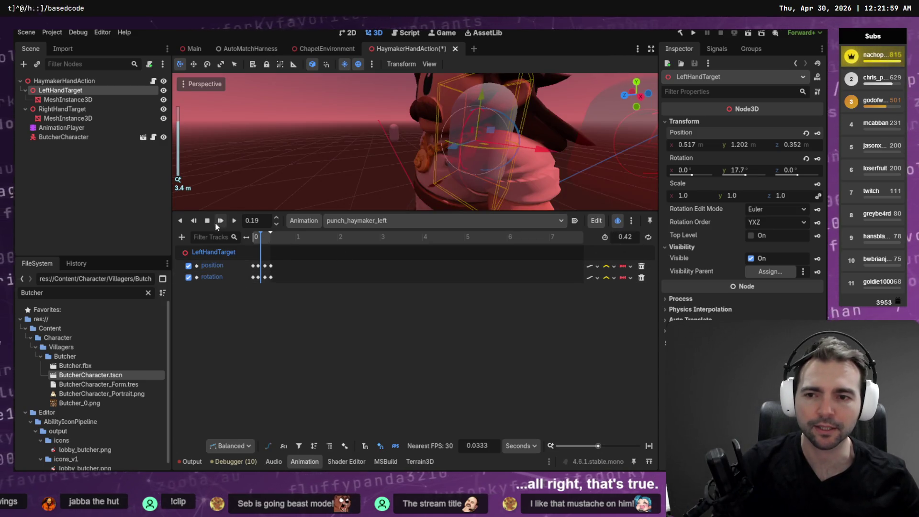
Frame the left hand target and play the punch animation from the start.
key("f")
right_click(441, 235)
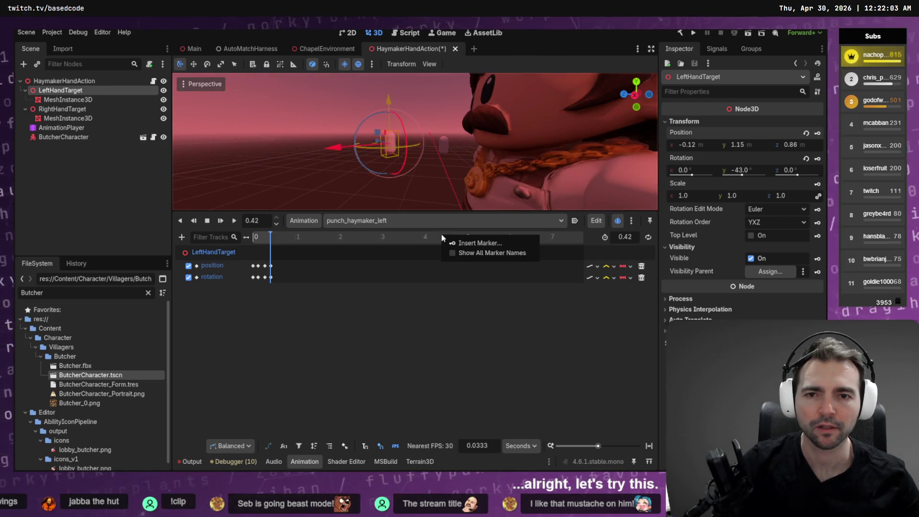
right_click(437, 180)
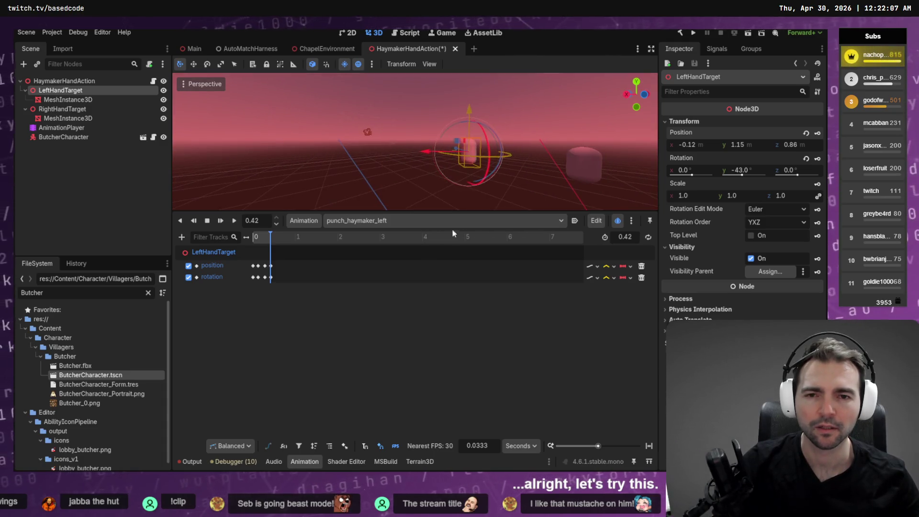
key("shift+d")
left_click(506, 163)
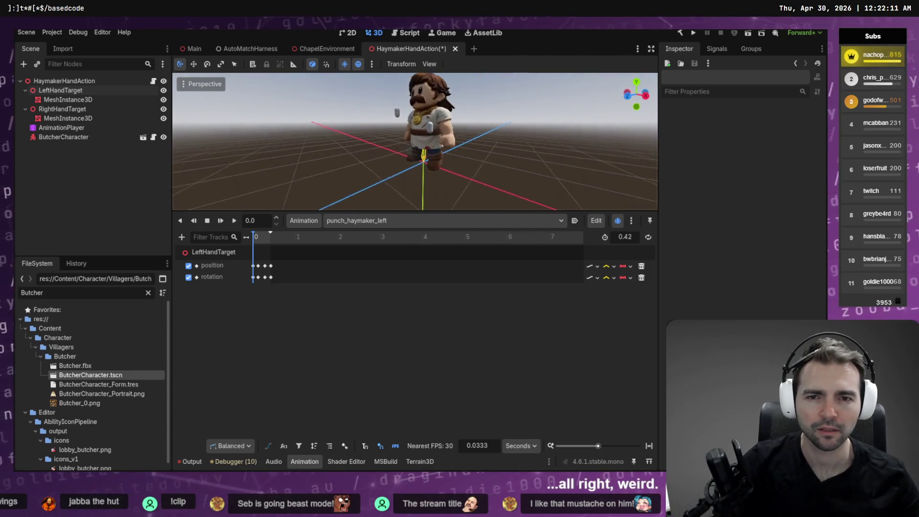
Delete the middle position key at 0.12 s and replay the punch with onion skinning on.
left_click_drag(257, 238, 258, 267)
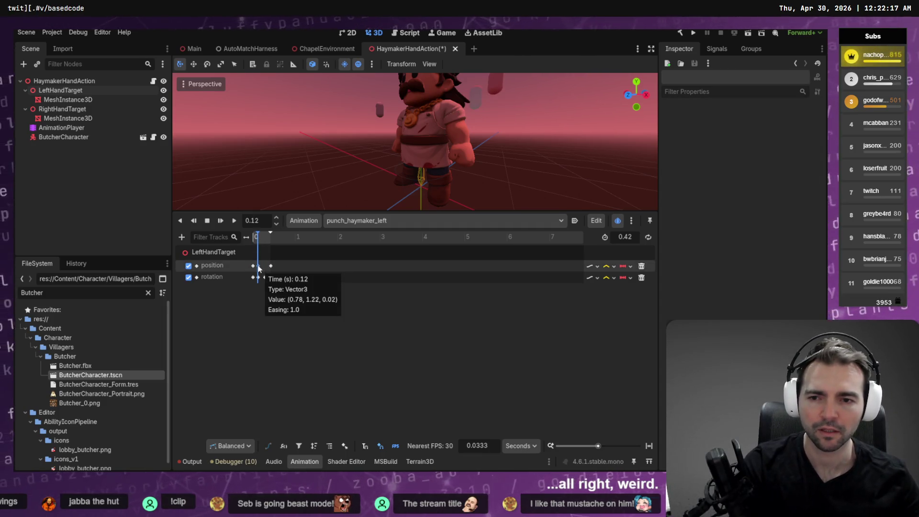
key("Delete")
left_click(257, 240)
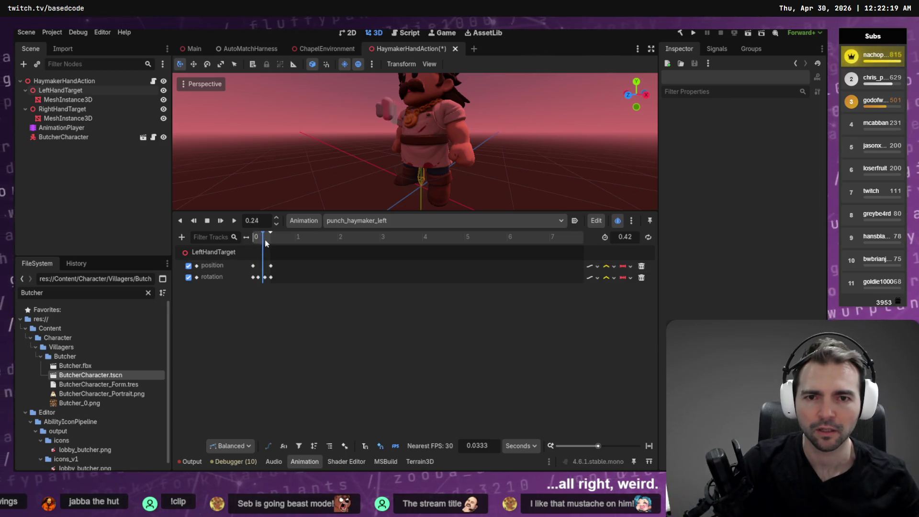
left_click_drag(267, 245, 260, 245)
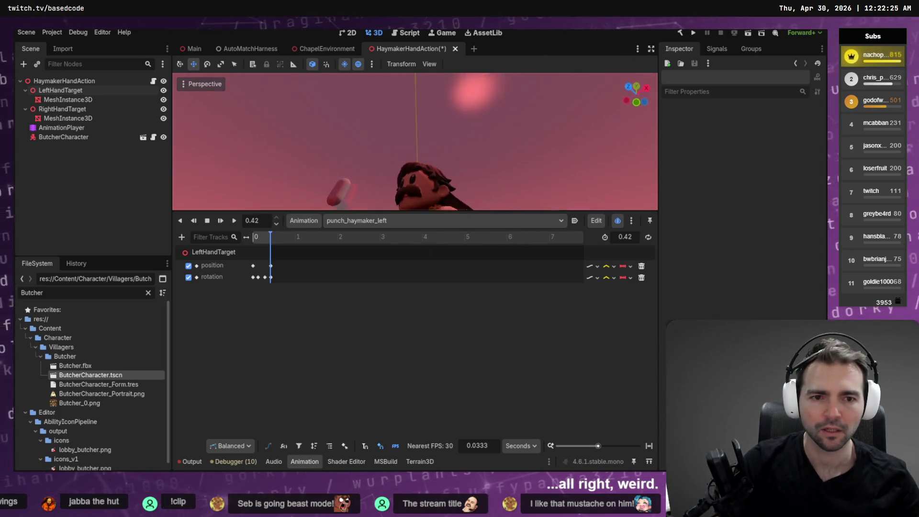
left_click(618, 221)
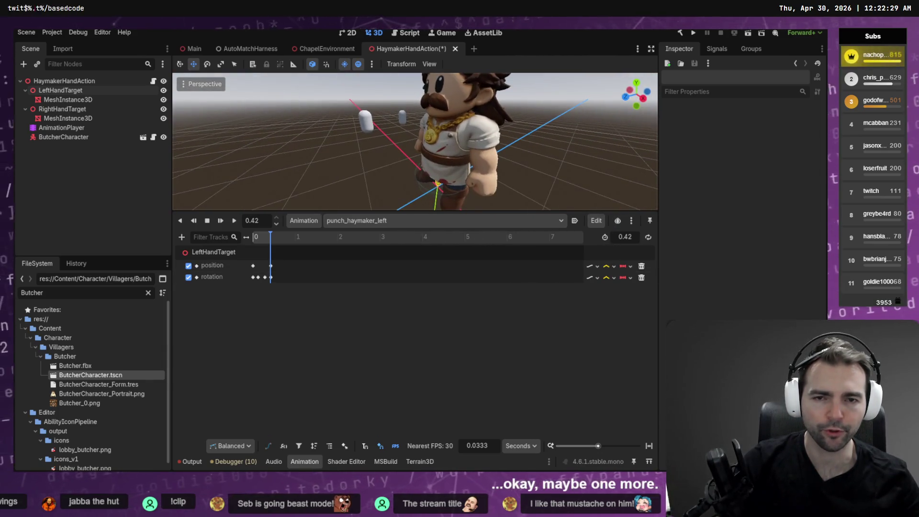
left_click(618, 220)
key("shift+d")
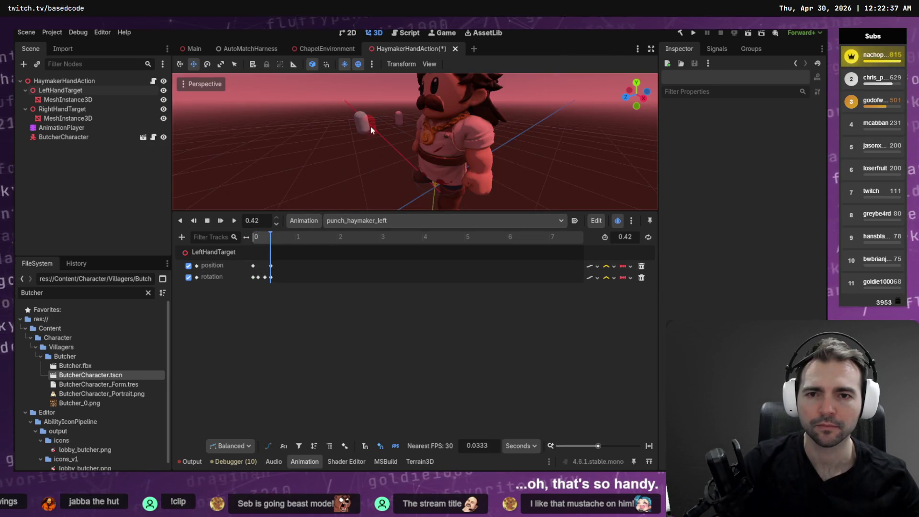
mouse_move(361, 120)
left_mouse_down()
mouse_move(342, 138)
mouse_move(369, 131)
left_mouse_up()
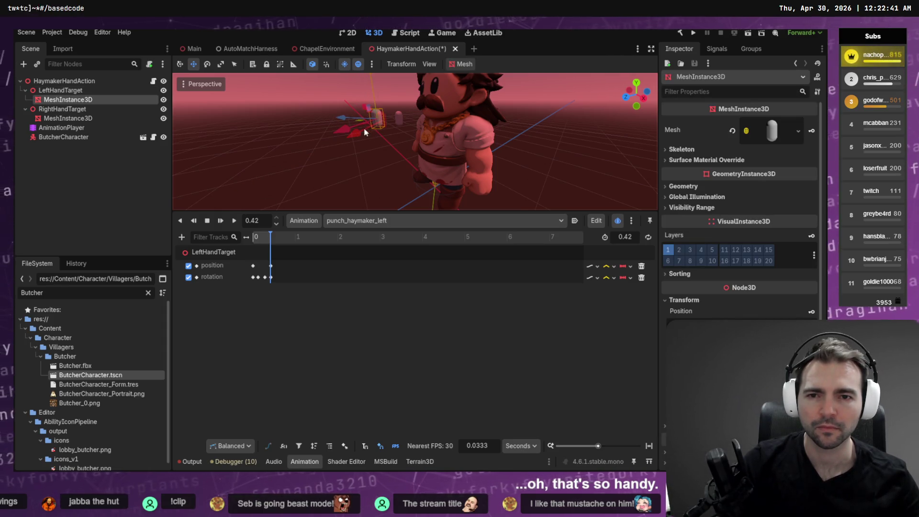
Undo the capsule move, shift the hand capsule closer to the body, and preview the punch.
key("ctrl+z")
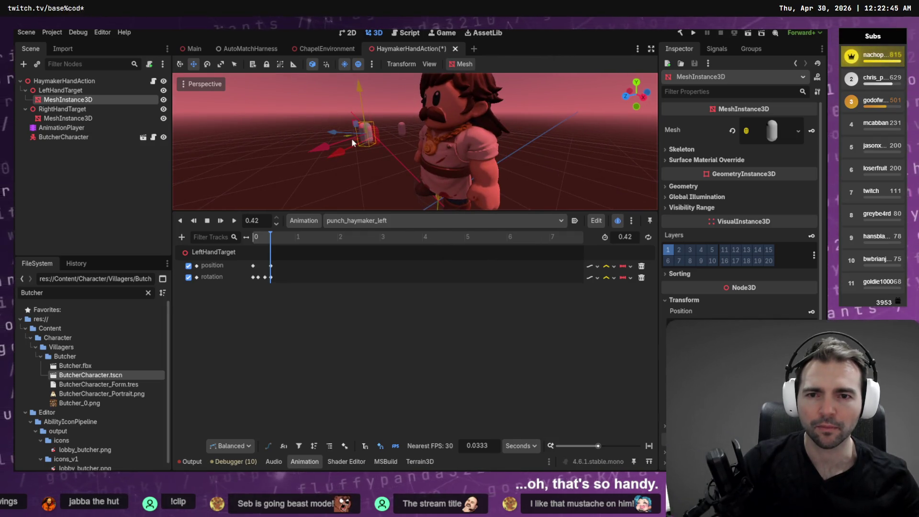
mouse_move(355, 139)
left_mouse_down()
mouse_move(400, 148)
mouse_move(415, 139)
left_mouse_up()
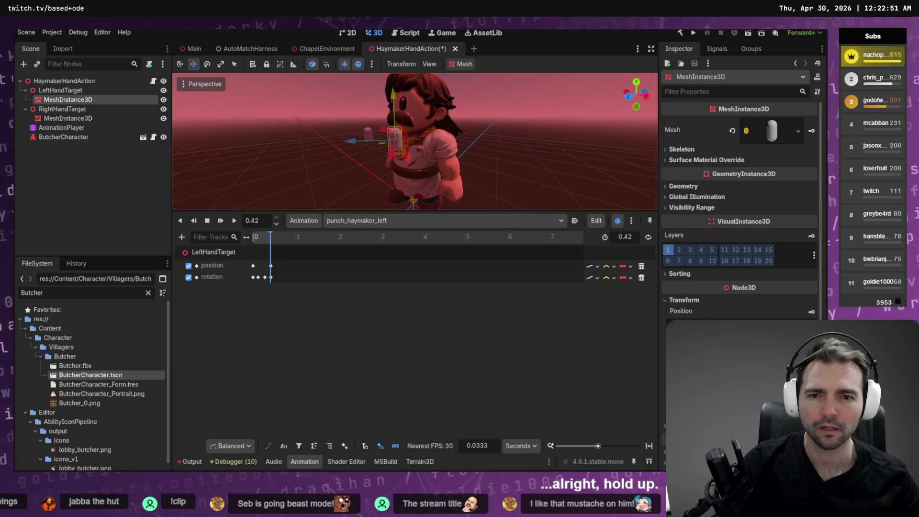
key("shift+d")
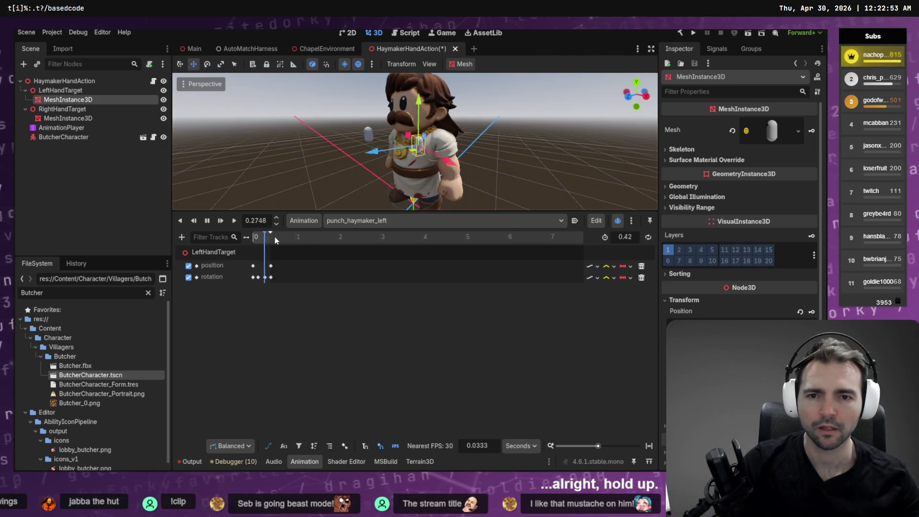
key("s")
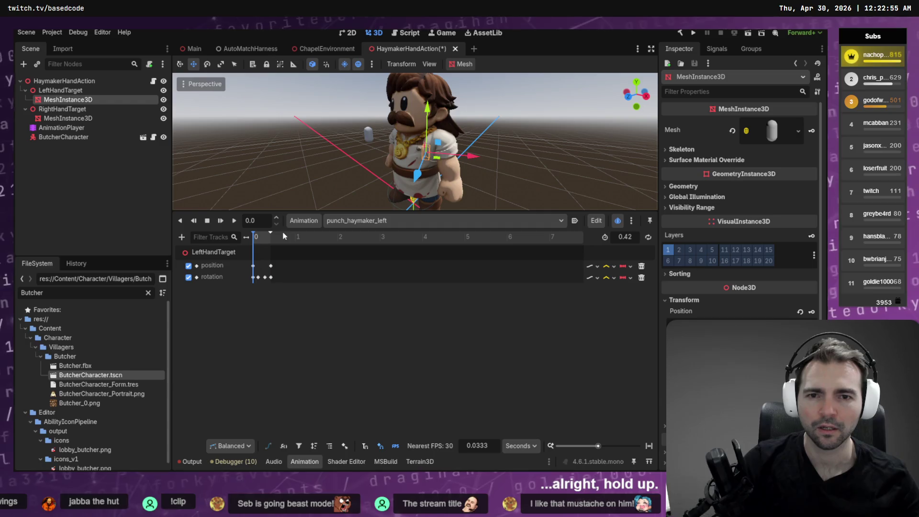
key("s")
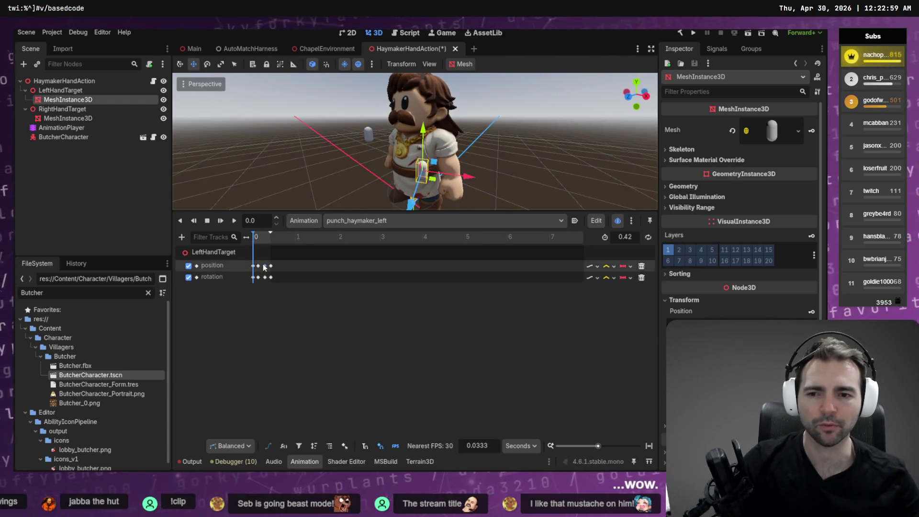
Delete the stray middle position keys, turn off onion skinning, and inspect the 0.42 s key.
left_click(263, 267)
key("Delete")
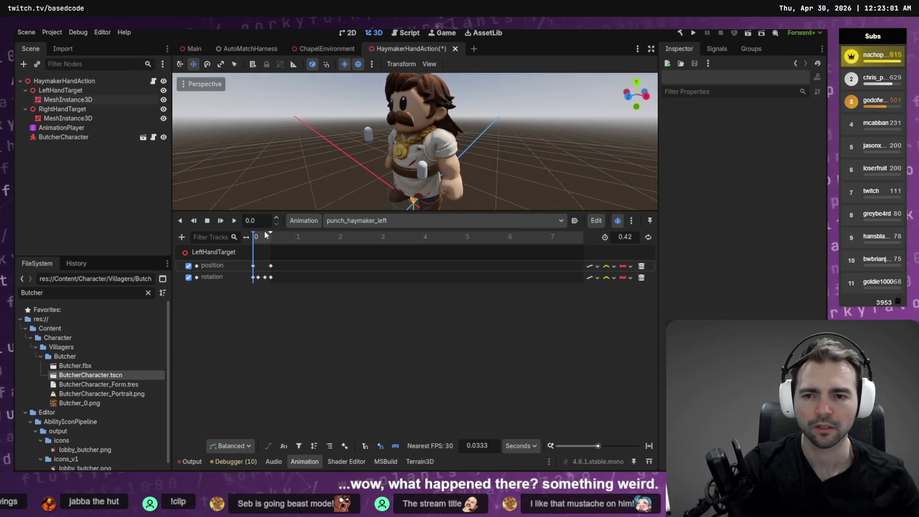
left_click_drag(254, 241, 263, 239)
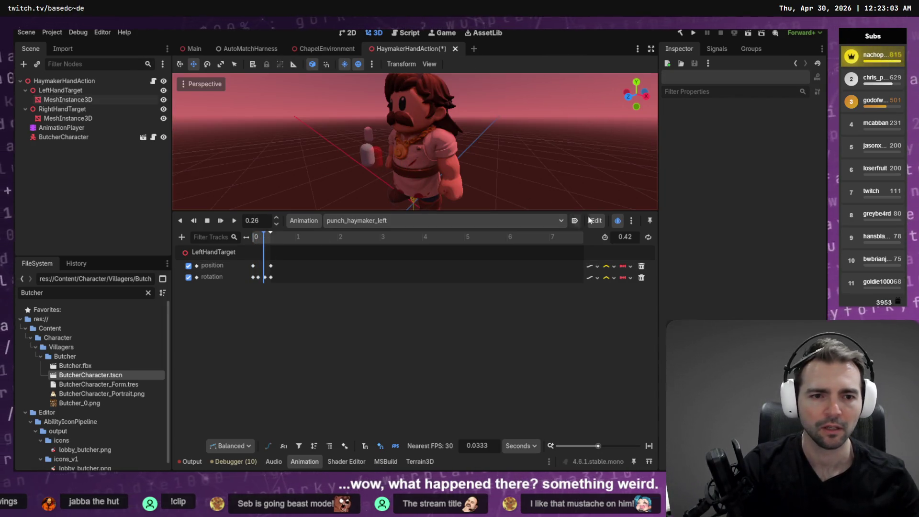
left_click(616, 220)
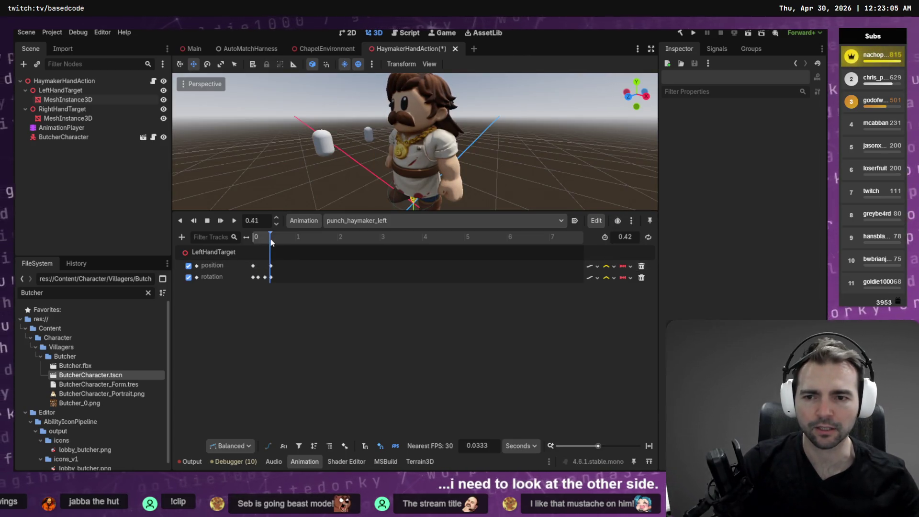
left_click(270, 266)
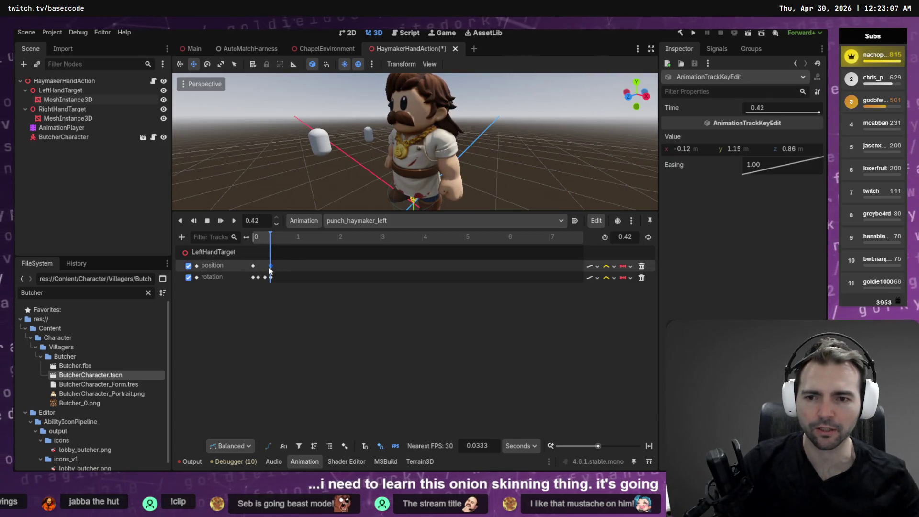
Drag the left-hand capsule mesh in front of the butcher's chest, then save HaymakerHandAction.
left_click(322, 151)
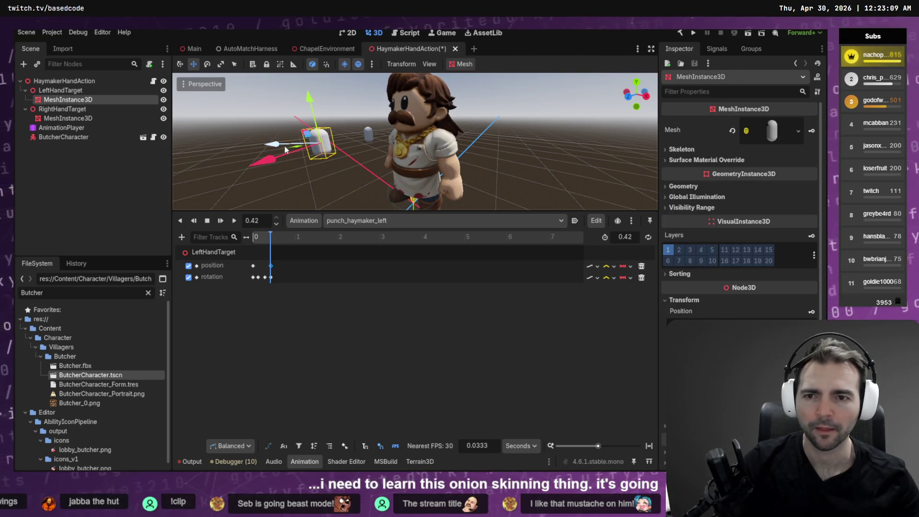
mouse_move(297, 151)
left_mouse_down()
mouse_move(364, 146)
mouse_move(387, 134)
mouse_move(497, 138)
mouse_move(517, 115)
left_mouse_up()
mouse_move(421, 114)
left_mouse_down()
mouse_move(384, 110)
mouse_move(403, 117)
mouse_move(364, 134)
mouse_move(423, 259)
left_mouse_up()
mouse_move(449, 164)
left_mouse_down()
mouse_move(335, 168)
mouse_move(431, 166)
mouse_move(409, 209)
left_mouse_up()
left_click_drag(446, 121, 449, 138)
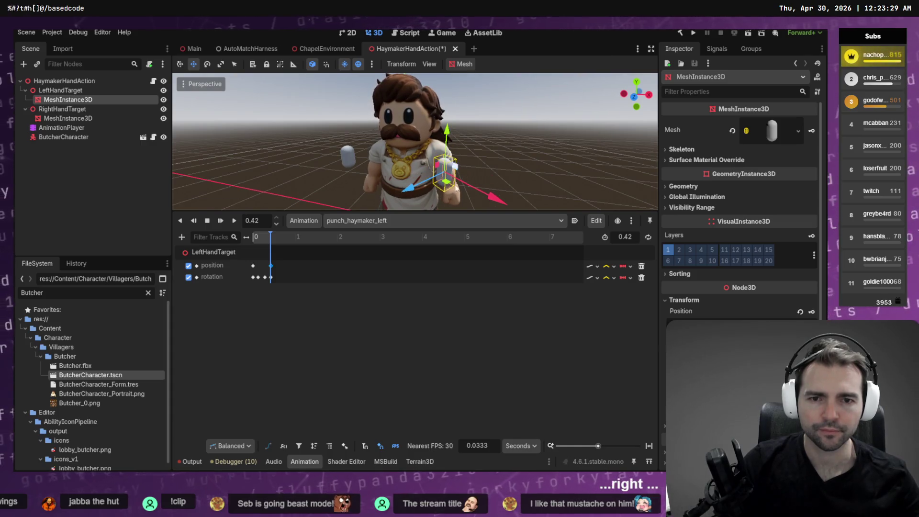
left_click_drag(446, 183, 430, 180)
key("ctrl+s")
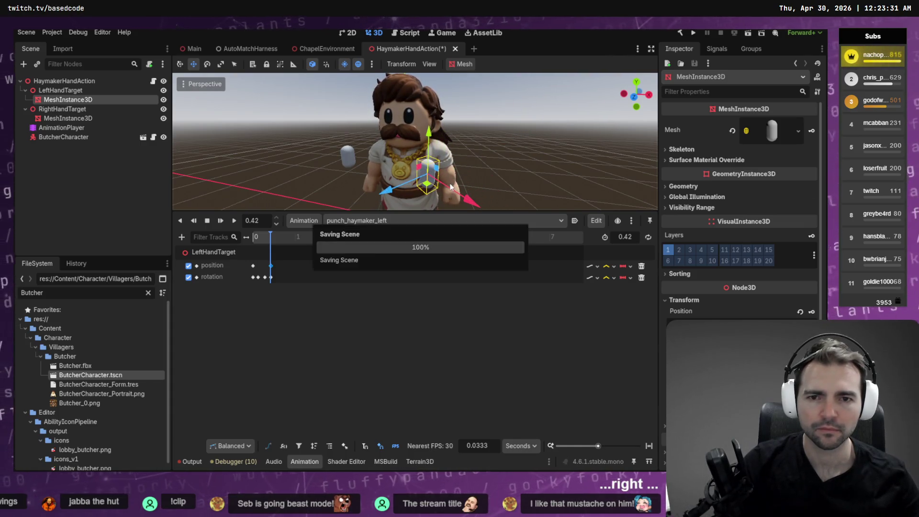